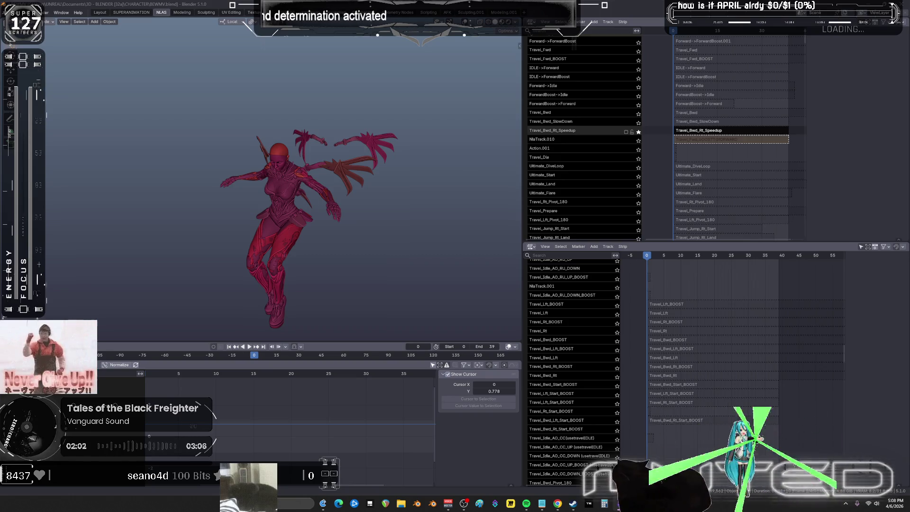
# Step: Solo the Travel_Bwd_SlowDown track instead of Travel_Bwd_Rt_Speedup and play it from frame 1
pyautogui.click(638, 134)
pyautogui.click(639, 123)
pyautogui.moveTo(677, 31); pyautogui.dragTo(680, 33)
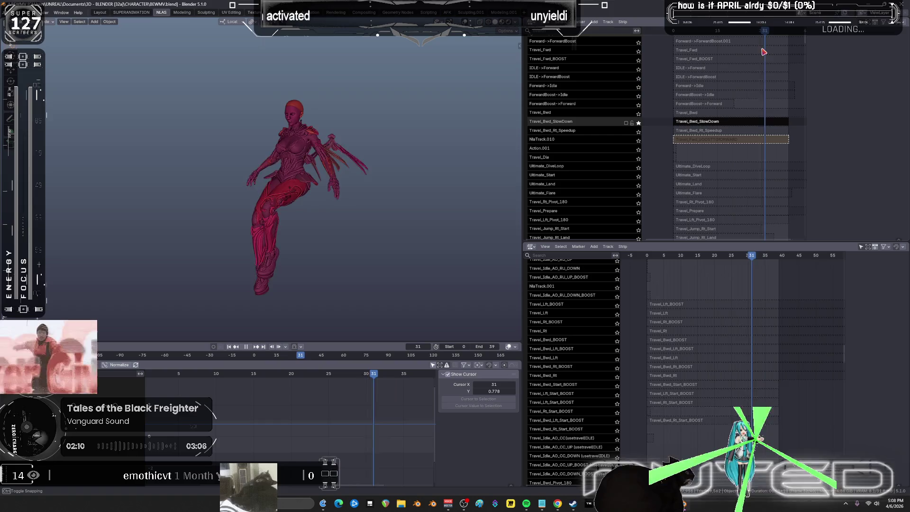
pyautogui.press('space')
# Step: Orbit and zoom the viewport to see the winged character from the side
pyautogui.moveTo(385, 171)
pyautogui.mouseDown(button='middle')
pyautogui.moveTo(349, 178)
pyautogui.moveTo(388, 166)
pyautogui.mouseUp(button='middle')
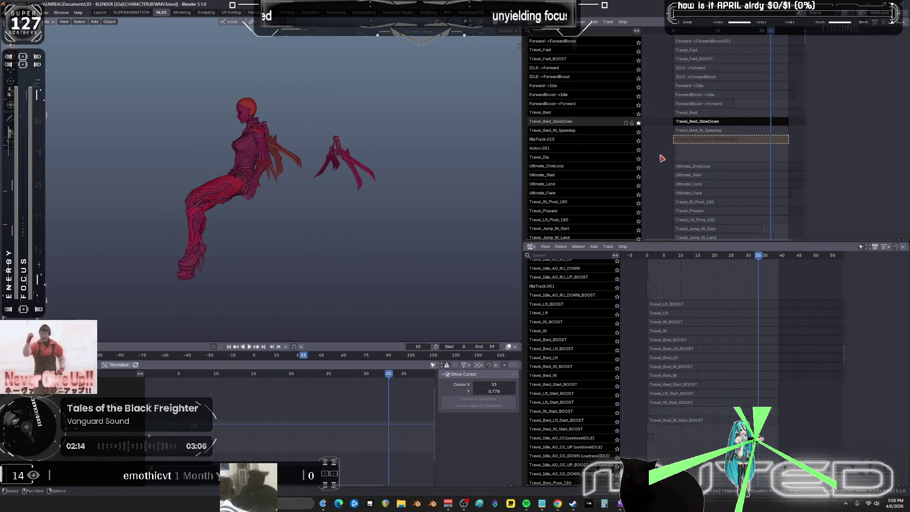
pyautogui.scroll(-1, 655, 335)
pyautogui.scroll(10, 655, 335)
pyautogui.keyDown('ctrl'); pyautogui.hscroll(-5, 655, 335); pyautogui.keyUp('ctrl')
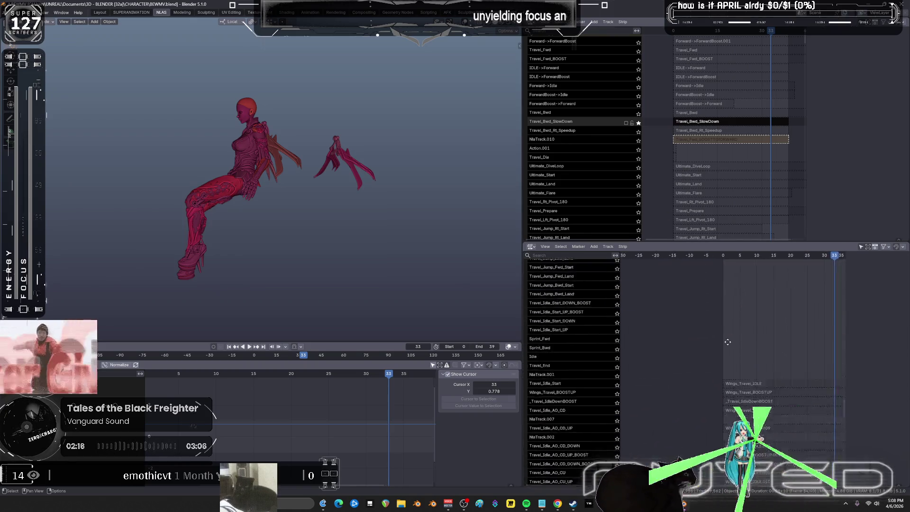
pyautogui.scroll(-5, 783, 394)
pyautogui.keyDown('ctrl'); pyautogui.hscroll(-3, 783, 394); pyautogui.keyUp('ctrl')
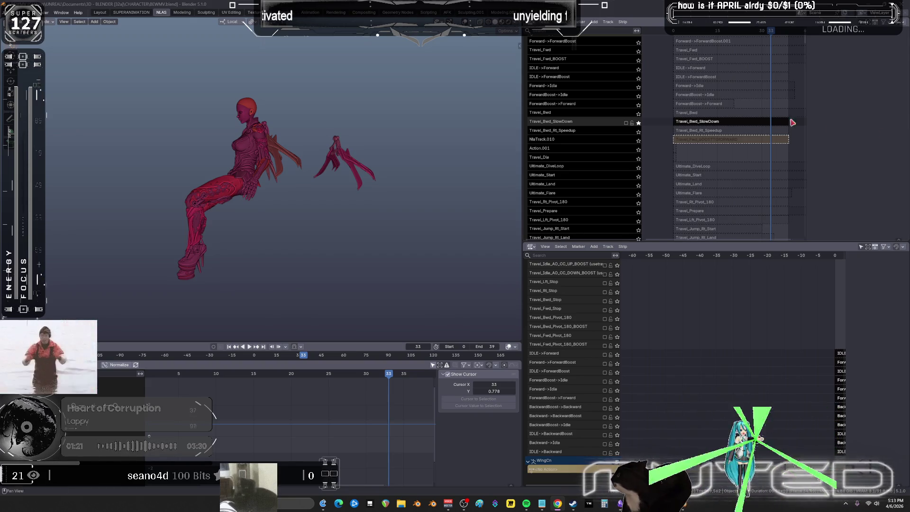
# Step: Replay Travel_Bwd_SlowDown from near the start and stop at frame 14 to inspect the pose
pyautogui.press('space')
pyautogui.moveTo(685, 31)
pyautogui.mouseDown()
pyautogui.moveTo(778, 52)
pyautogui.moveTo(704, 54)
pyautogui.moveTo(713, 51)
pyautogui.mouseUp()
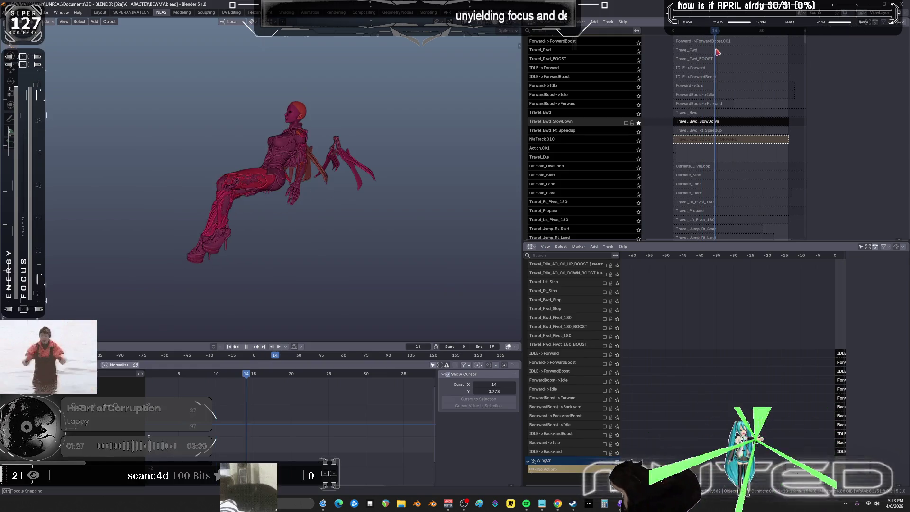
pyautogui.scroll(3, 712, 125)
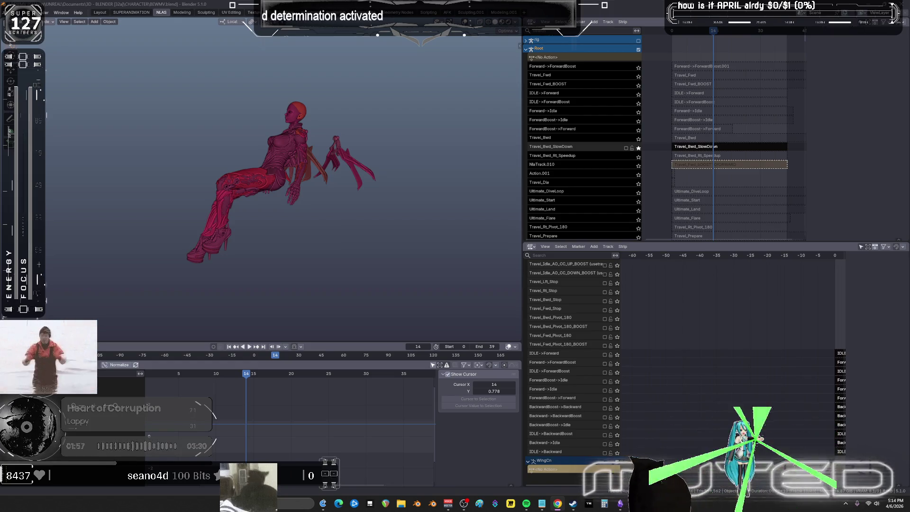
# Step: Unsolo all tracks, then solo IDLE->Forward and scrub through its motion
pyautogui.click(638, 148)
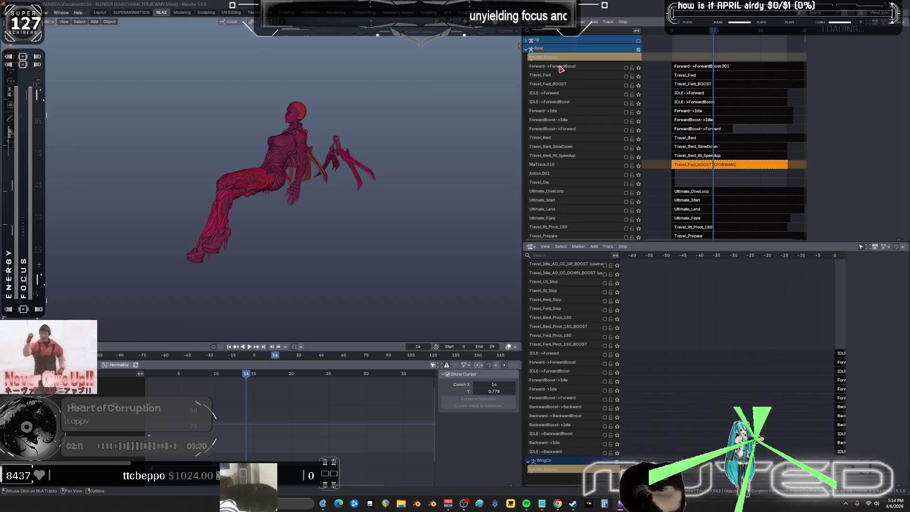
pyautogui.click(638, 95)
pyautogui.moveTo(672, 33)
pyautogui.mouseDown()
pyautogui.moveTo(687, 35)
pyautogui.moveTo(687, 86)
pyautogui.moveTo(686, 43)
pyautogui.moveTo(783, 48)
pyautogui.mouseUp()
# Step: Play IDLE->ForwardBoost soloed, compare it with IDLE->Forward, and end with IDLE->ForwardBoost soloed
pyautogui.click(639, 105)
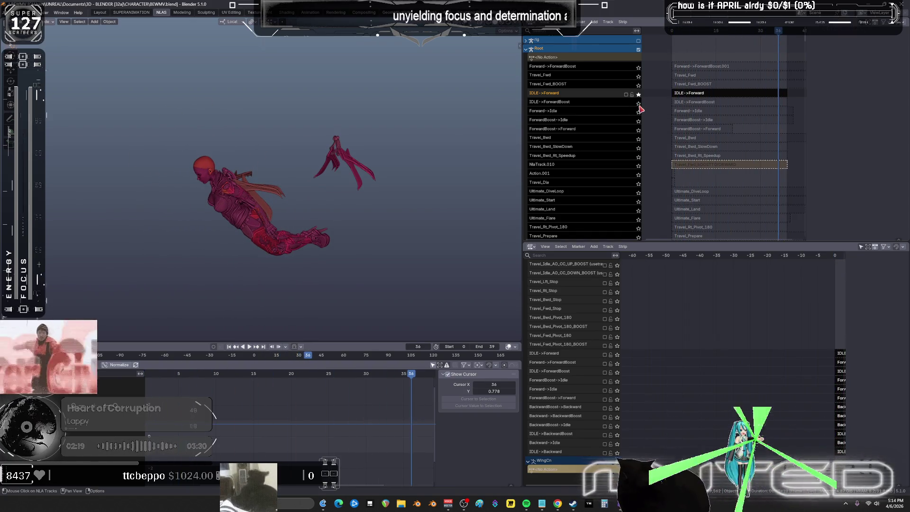
pyautogui.click(639, 104)
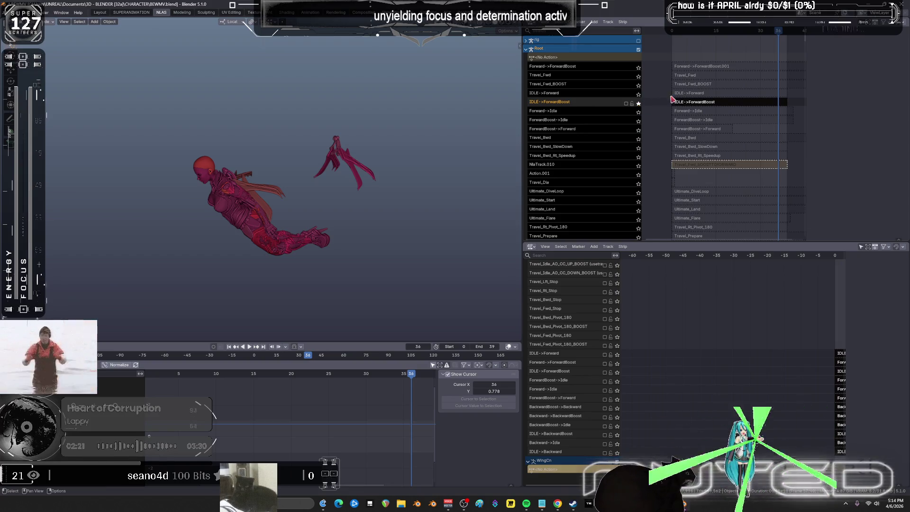
pyautogui.press('space')
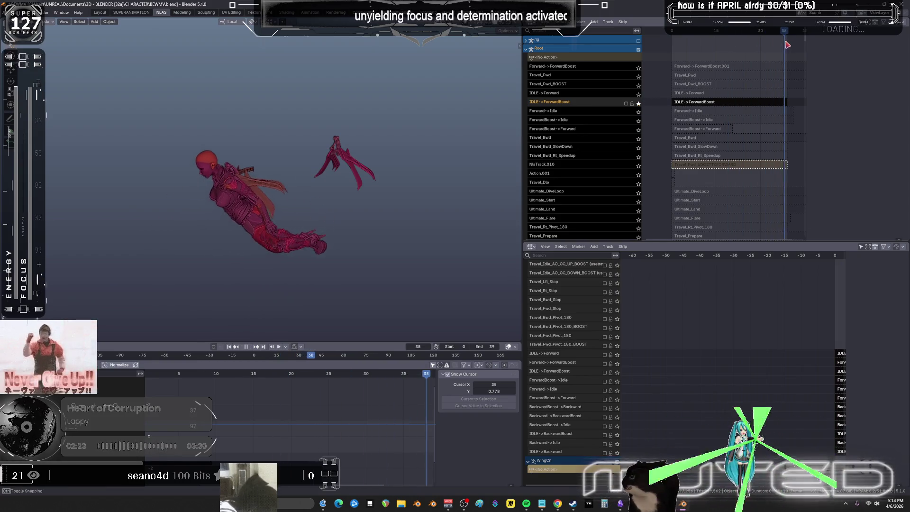
pyautogui.press('space')
pyautogui.click(639, 94)
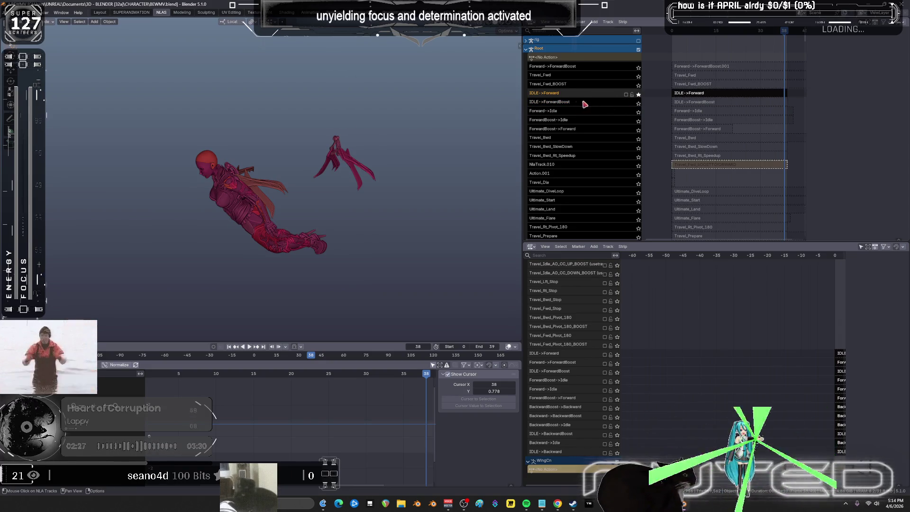
pyautogui.click(639, 104)
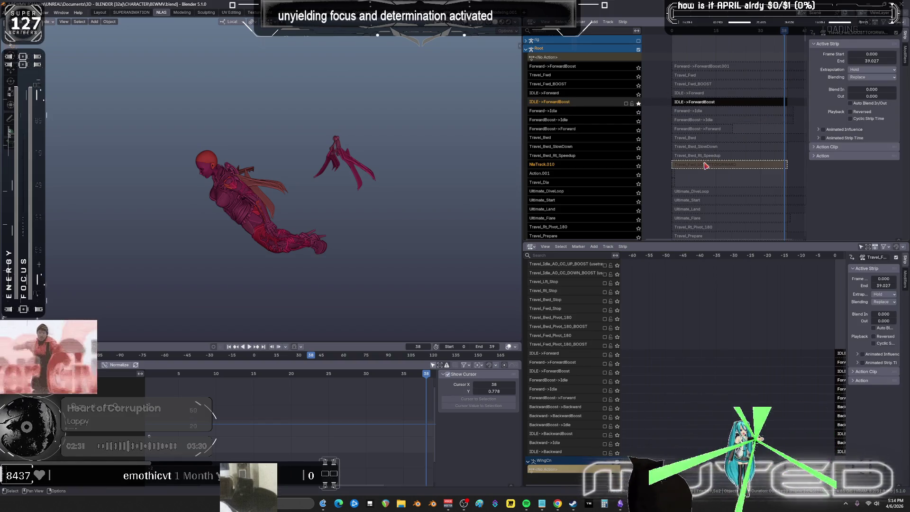
# Step: Select the Travel_Bwd_SlowDown and IDLE->ForwardBoost strips, unsolo IDLE->ForwardBoost and mute it
pyautogui.click(705, 147)
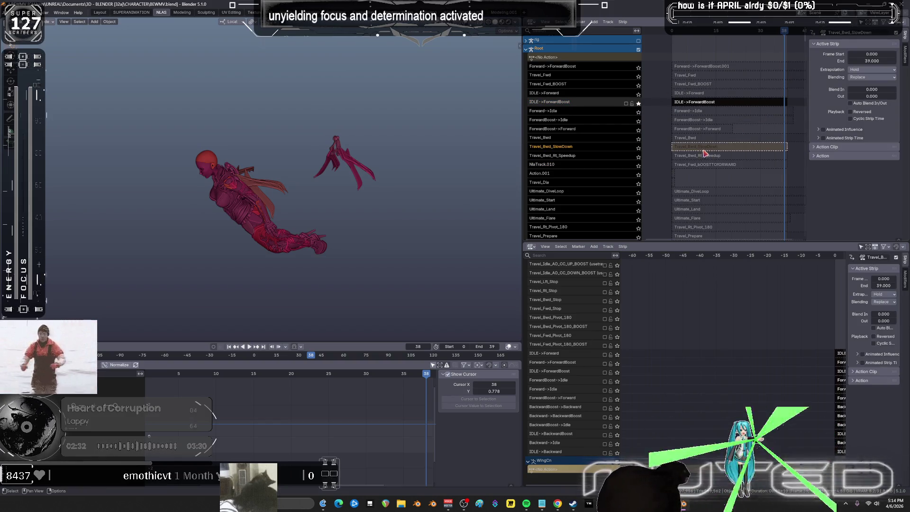
pyautogui.click(718, 103)
pyautogui.click(638, 103)
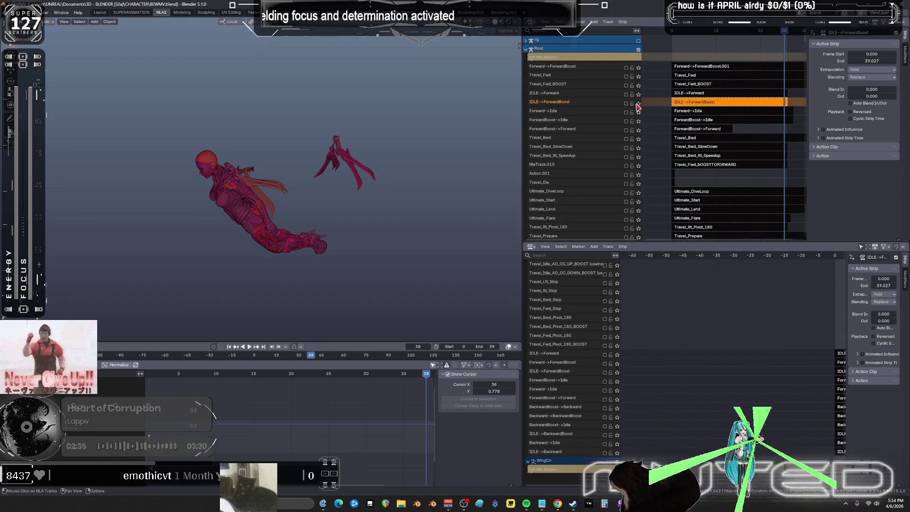
pyautogui.click(627, 104)
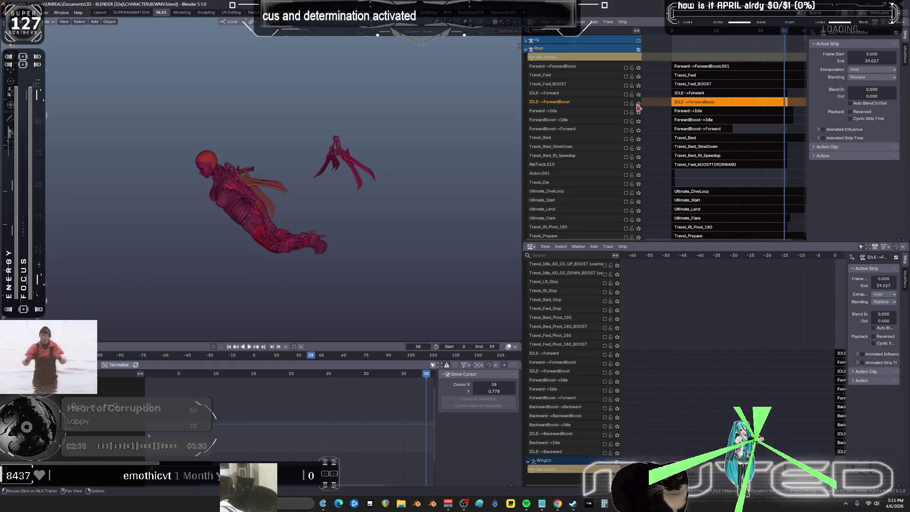
pyautogui.click(638, 104)
pyautogui.click(638, 104)
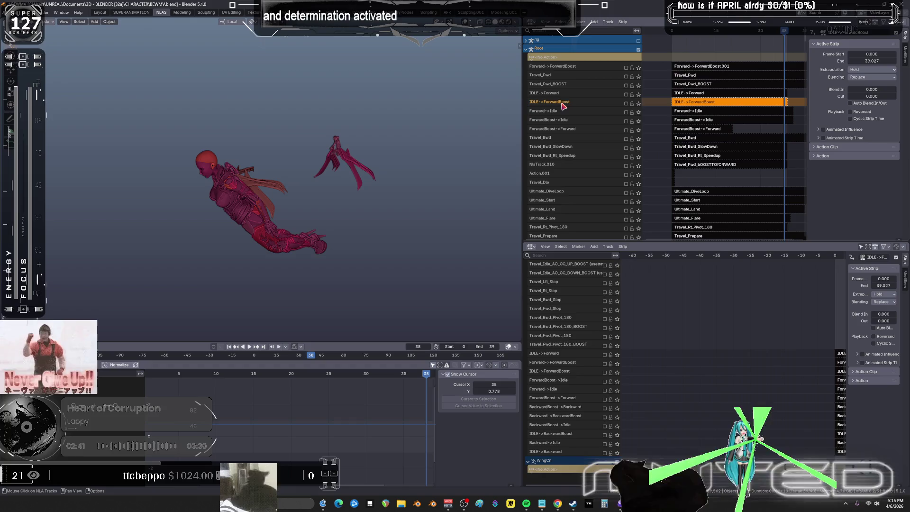
# Step: Solo Forward->ForwardBoost, play it from the start and scrub to frame 29
pyautogui.click(611, 68)
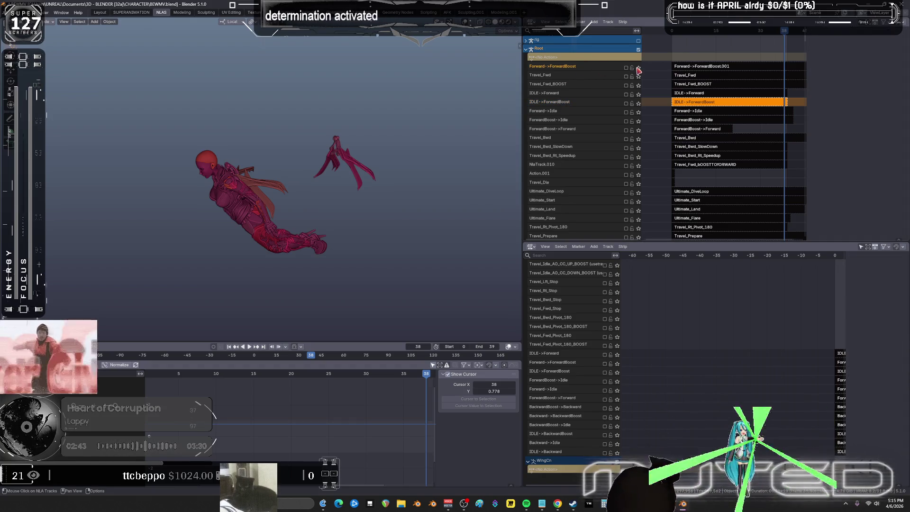
pyautogui.click(638, 68)
pyautogui.click(639, 68)
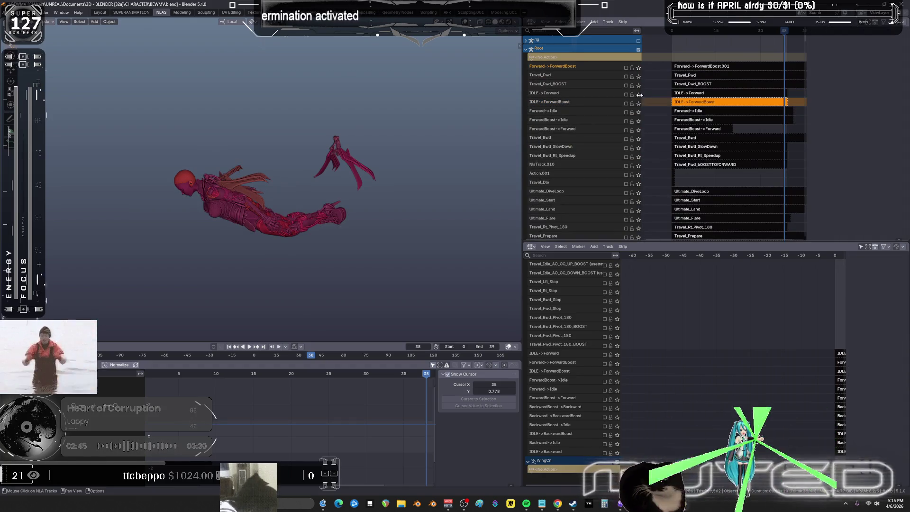
pyautogui.click(639, 68)
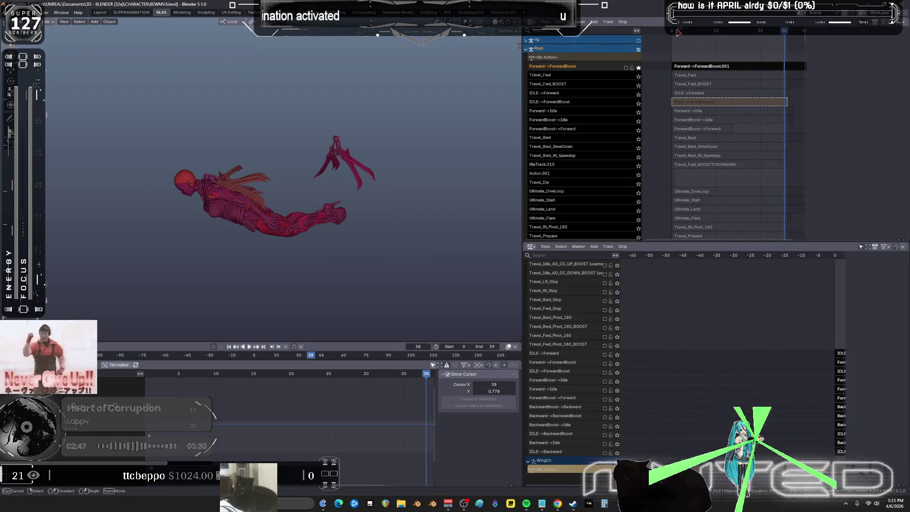
pyautogui.click(679, 31)
pyautogui.press('space')
pyautogui.moveTo(679, 31); pyautogui.dragTo(758, 46)
# Step: Play VYBRANCY from Spotify's Ragnarök Radio playlist, then Alt+Tab back to Blender
pyautogui.moveTo(526, 503)
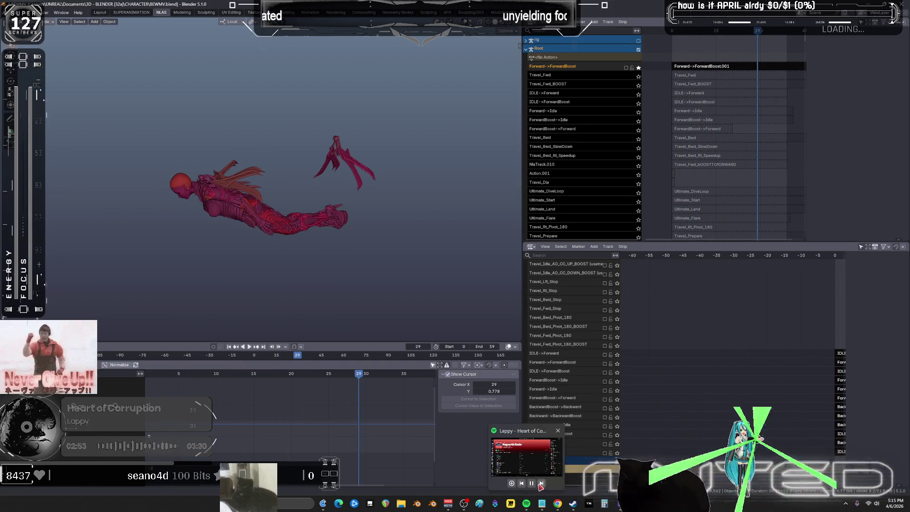
pyautogui.click(540, 484)
pyautogui.click(65, 162)
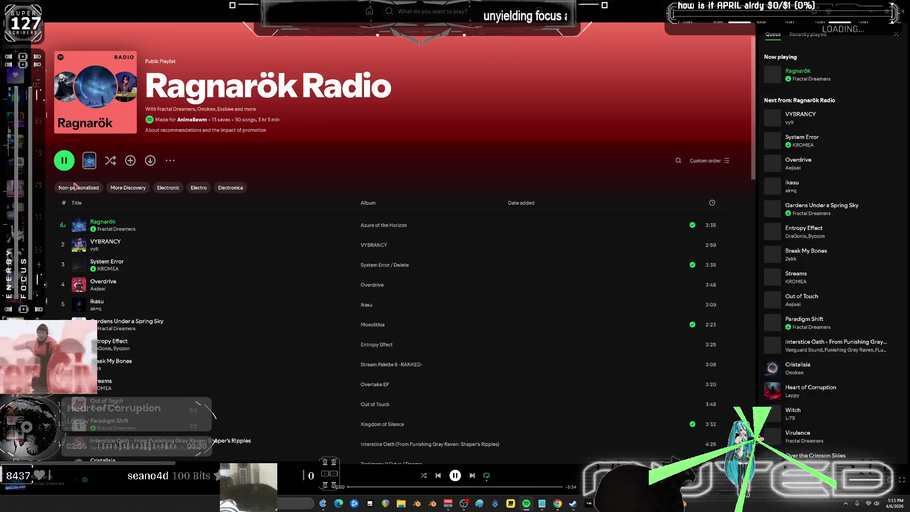
pyautogui.doubleClick(190, 245)
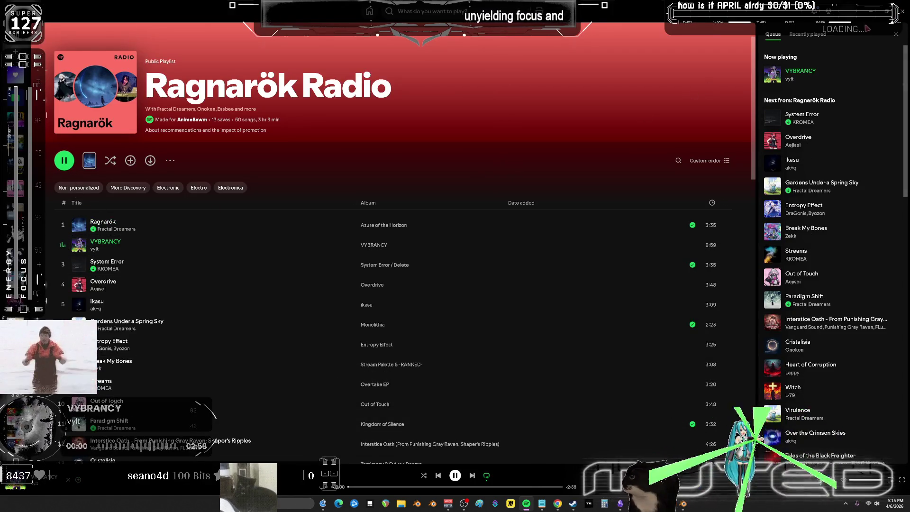
pyautogui.hotkey('alt', 'Tab')
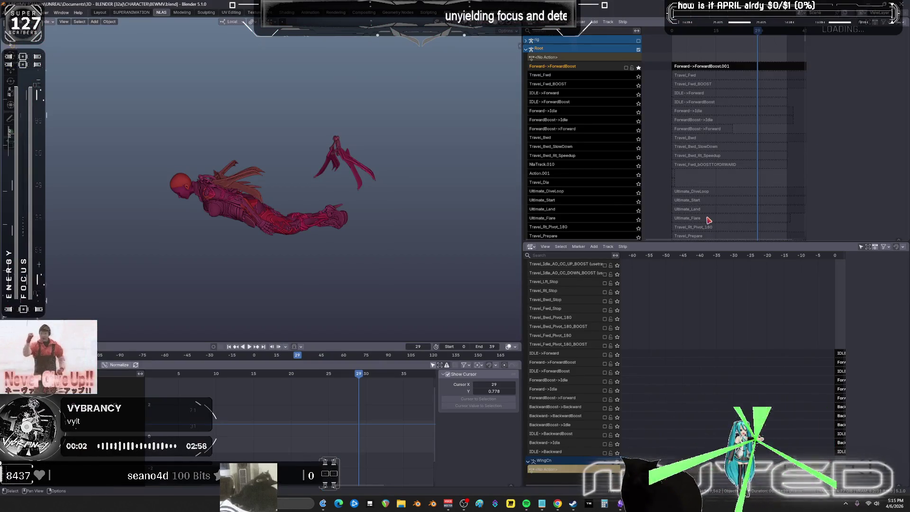
# Step: Play Forward->ForwardBoost soloed once more, then unsolo it and stop playback
pyautogui.click(639, 68)
pyautogui.click(639, 68)
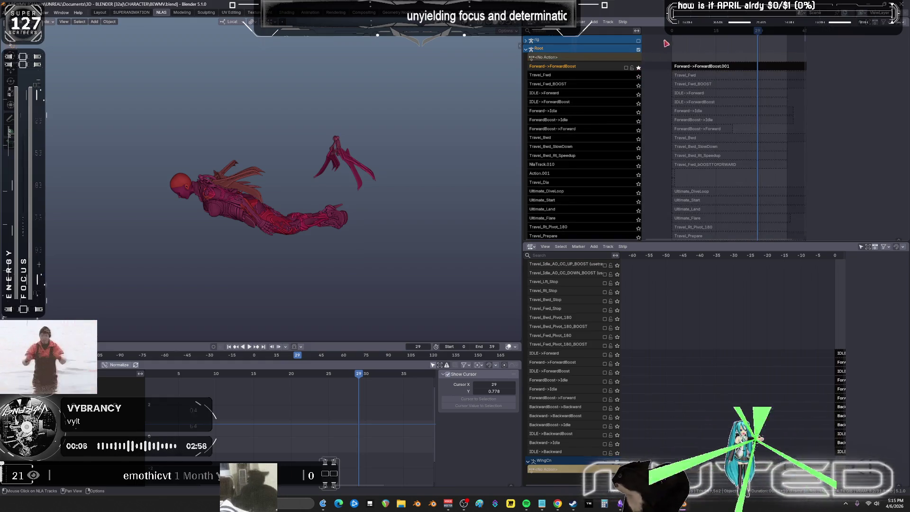
pyautogui.press('space')
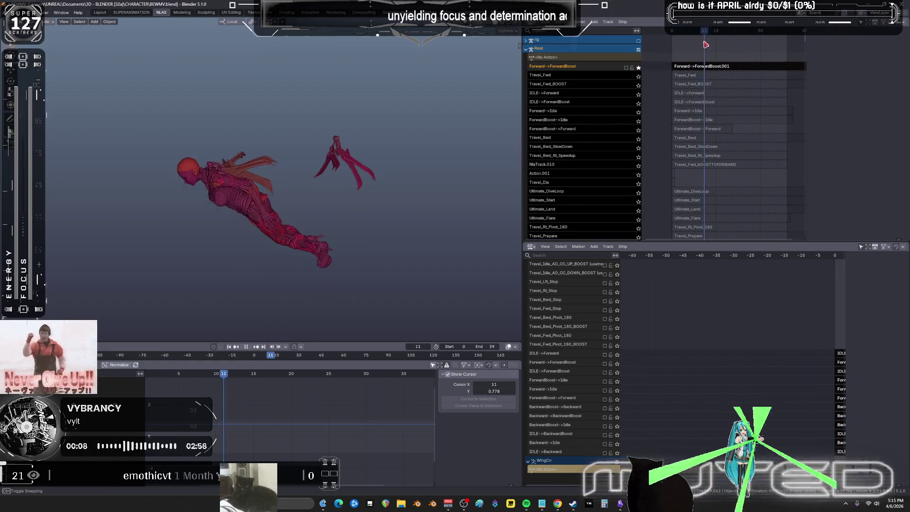
pyautogui.click(639, 67)
pyautogui.press('space')
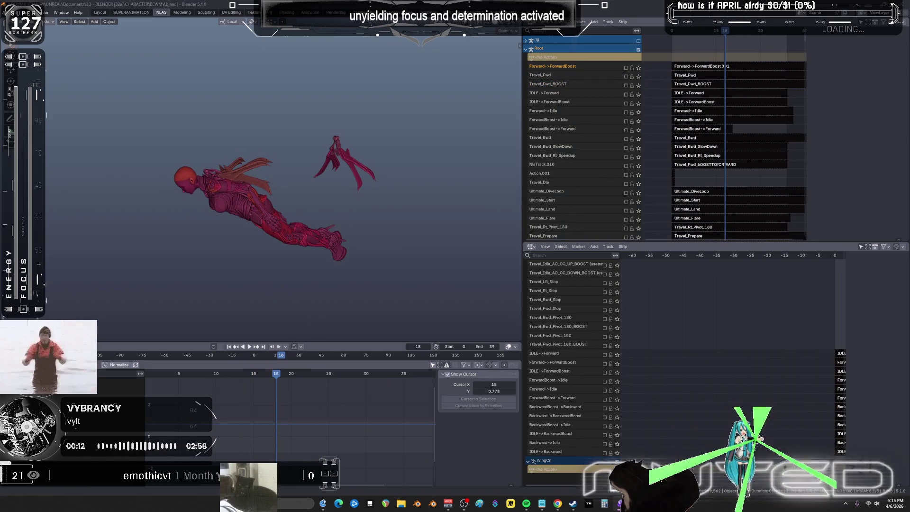
# Step: Solo and play NlaTrack.010, then Travel_Bwd_Rt_Speedup, rewinding to frame 0
pyautogui.click(639, 165)
pyautogui.press('space')
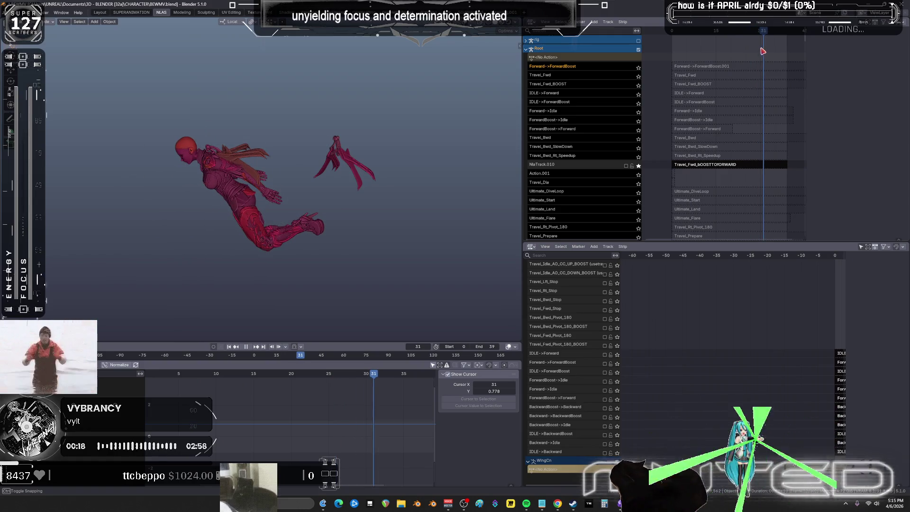
pyautogui.press('space')
pyautogui.click(639, 157)
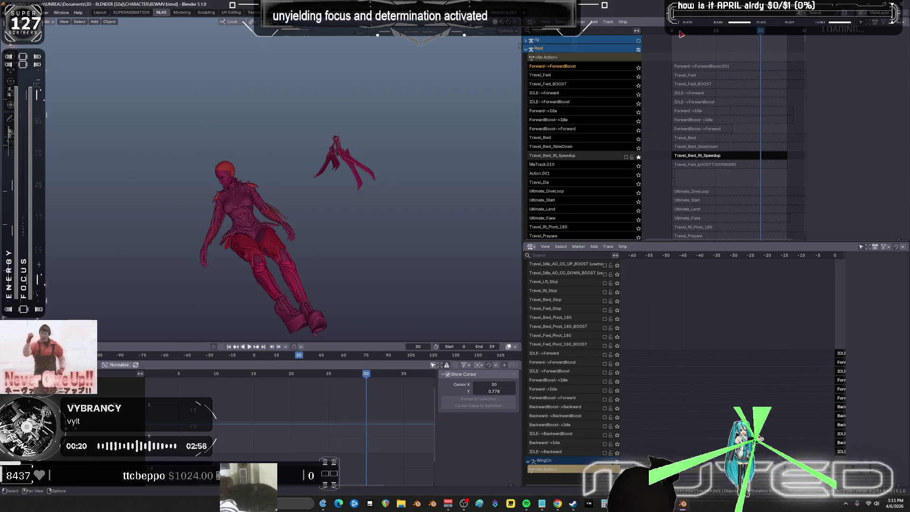
pyautogui.press('space')
pyautogui.moveTo(780, 32); pyautogui.dragTo(672, 31)
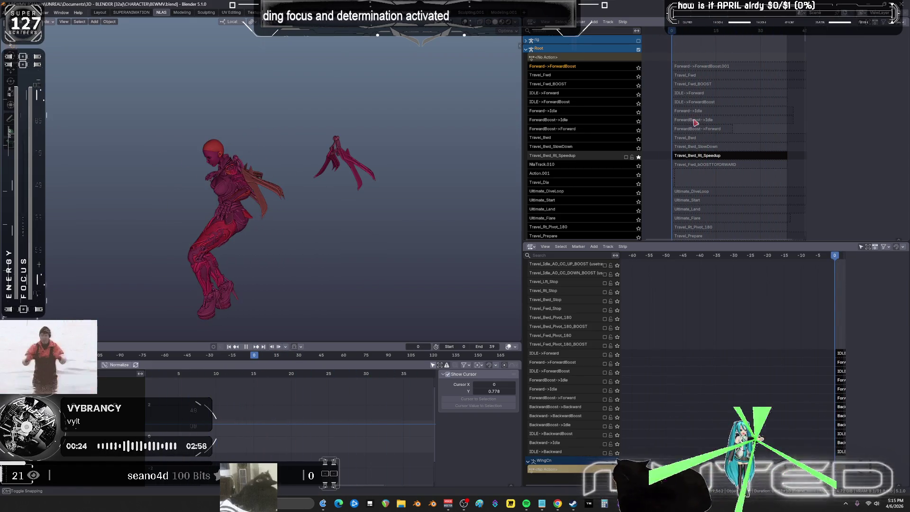
pyautogui.press('space')
# Step: Play Travel_Bwd_SlowDown and Travel_Bwd soloed in turn, ending with ForwardBoost->Forward soloed
pyautogui.click(639, 148)
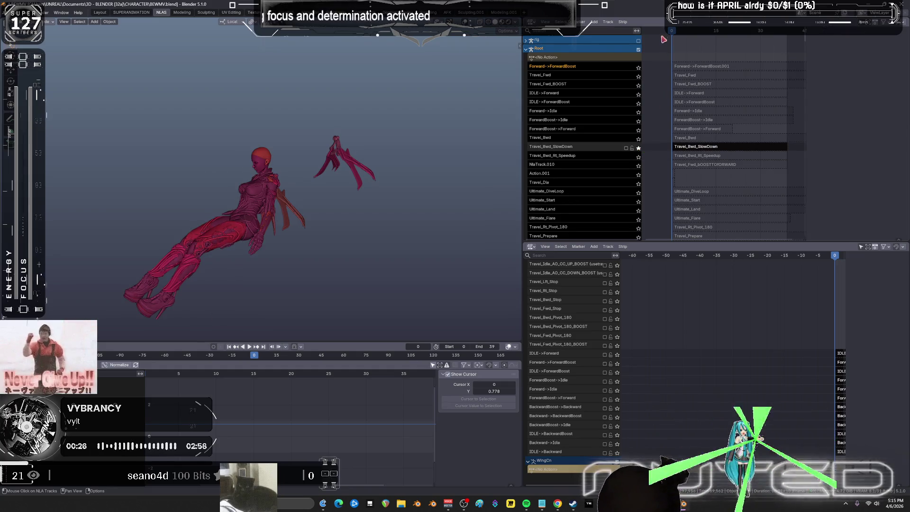
pyautogui.press('space')
pyautogui.press('space')
pyautogui.click(638, 139)
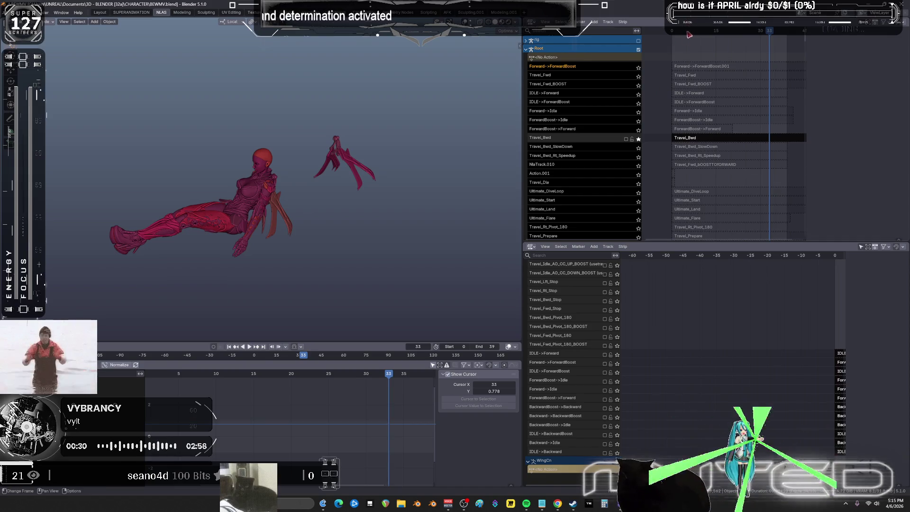
pyautogui.press('space')
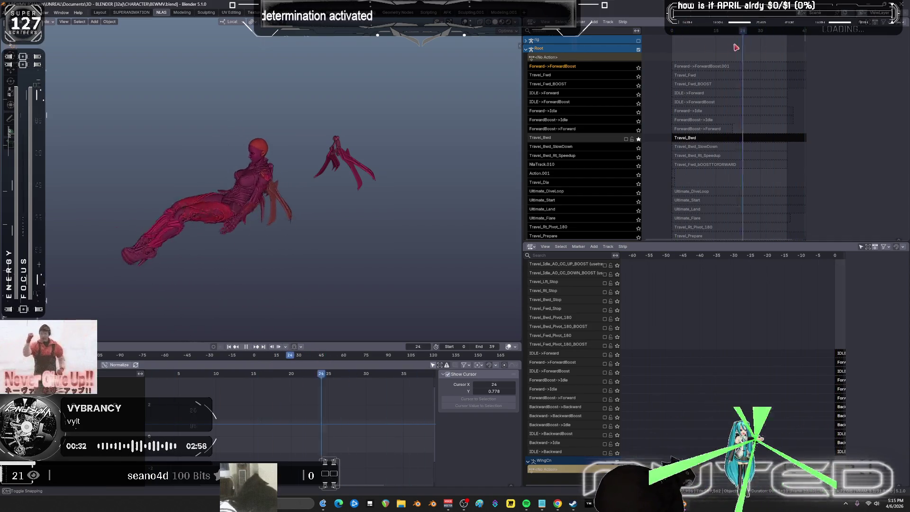
pyautogui.click(639, 130)
pyautogui.click(679, 34)
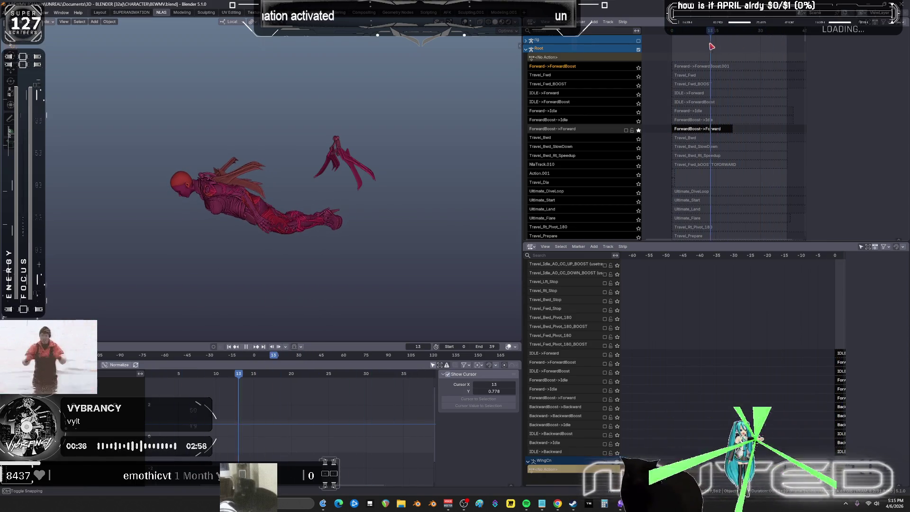
pyautogui.press('Escape')
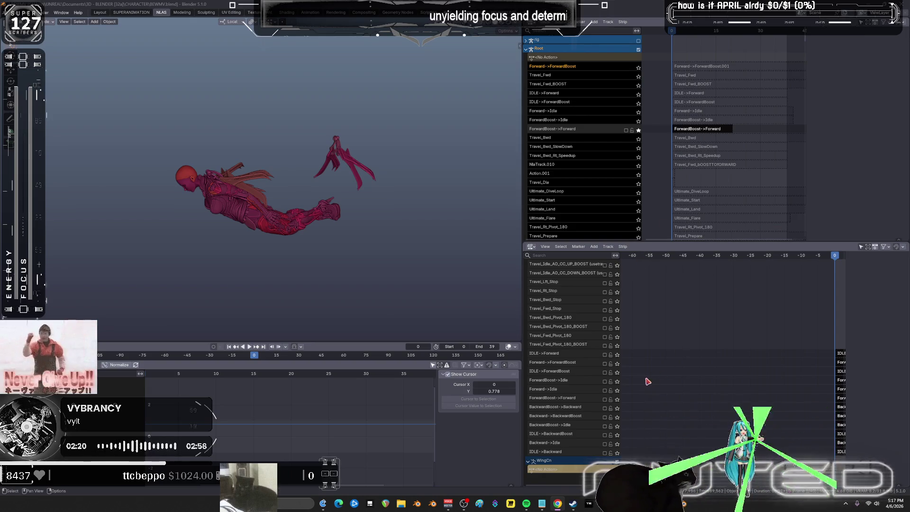
pyautogui.scroll(5, 630, 285)
# Step: Scroll the track list and solo Travel_Rt_SlowDown, then Travel_Bwd_Stop_Boost, scrubbing the ruler
pyautogui.moveTo(737, 168)
pyautogui.mouseDown(button='middle')
pyautogui.moveTo(726, 190)
pyautogui.moveTo(706, 148)
pyautogui.mouseUp(button='middle')
pyautogui.scroll(8, 706, 143)
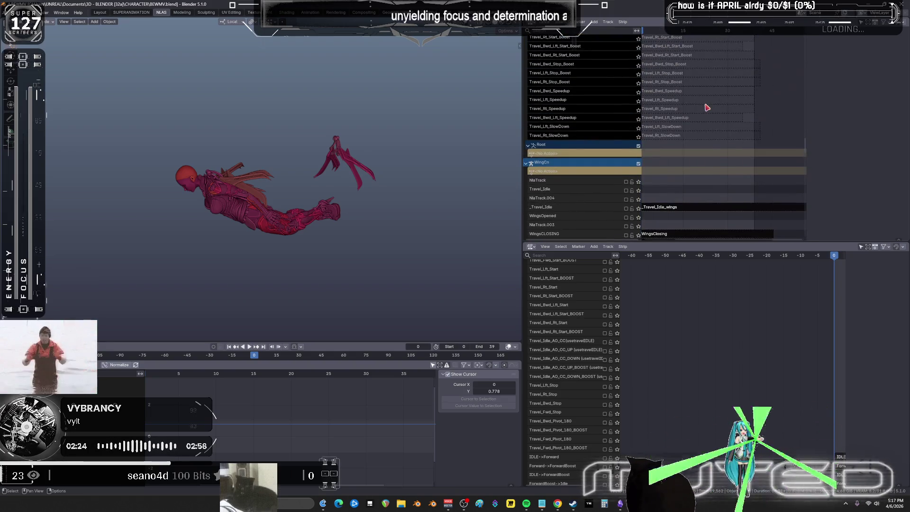
pyautogui.scroll(1, 666, 172)
pyautogui.click(639, 155)
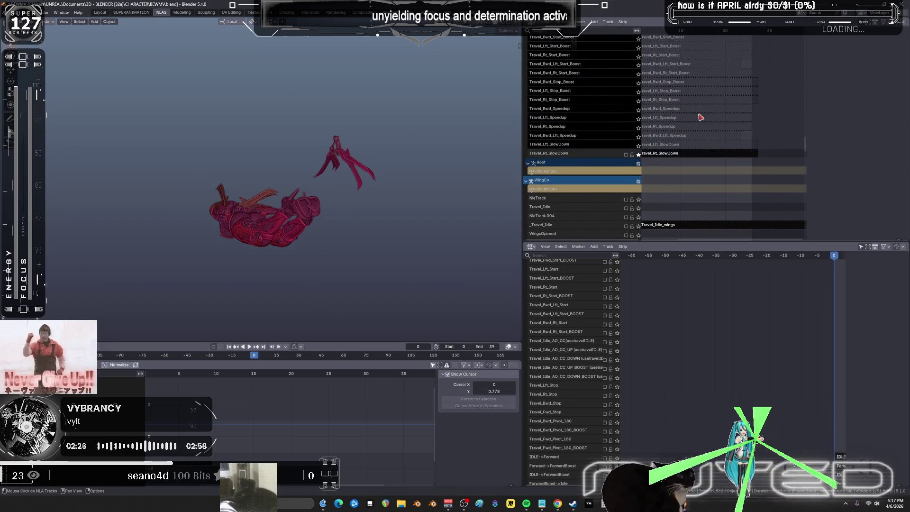
pyautogui.scroll(3, 658, 189)
pyautogui.moveTo(676, 161); pyautogui.dragTo(705, 167, button='middle')
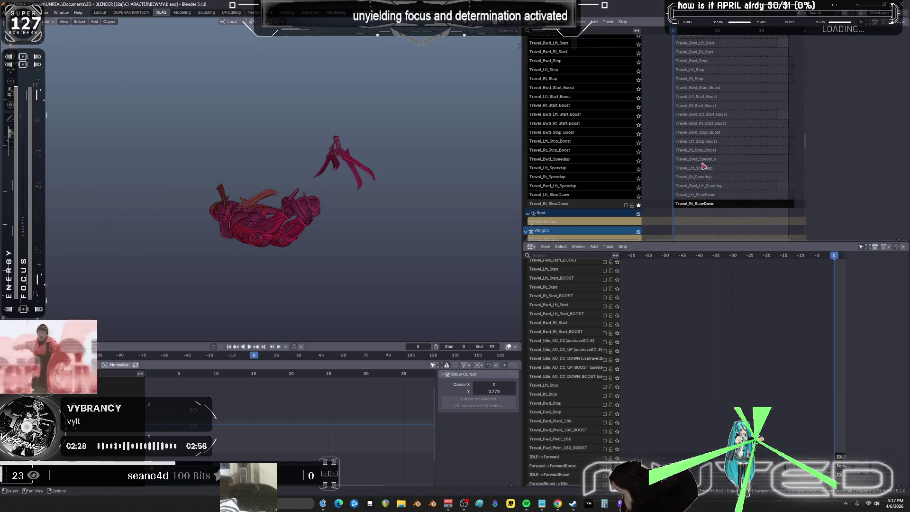
pyautogui.click(638, 135)
pyautogui.moveTo(677, 31); pyautogui.dragTo(745, 32)
# Step: Solo and play Travel_Bwd_Start_Boost, then turn its solo off
pyautogui.scroll(3, 694, 169)
pyautogui.moveTo(694, 169); pyautogui.dragTo(693, 215, button='middle')
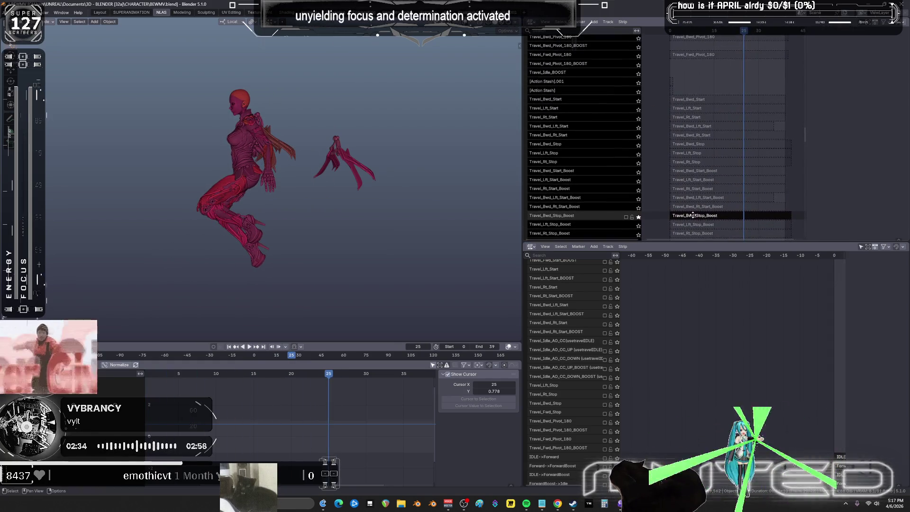
pyautogui.click(639, 172)
pyautogui.press('space')
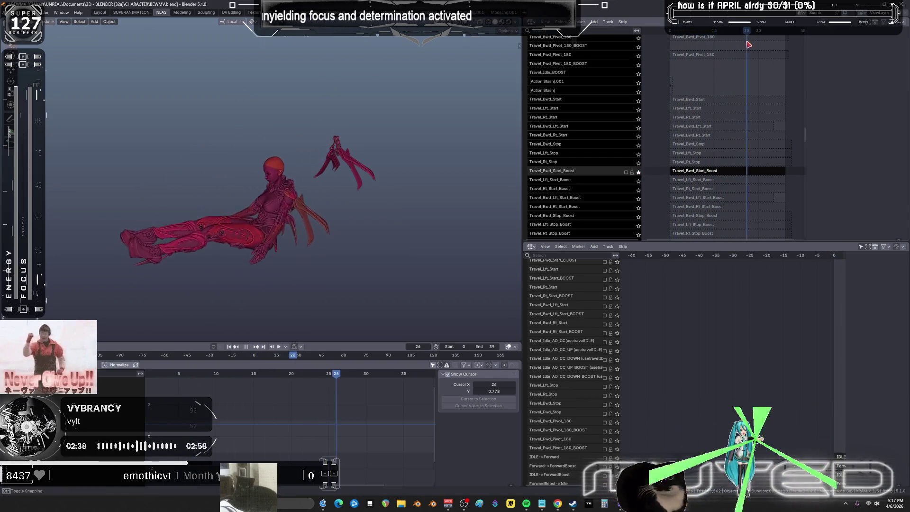
pyautogui.click(639, 172)
# Step: Solo and play Travel_Bwd_Start, stopping at frame 34
pyautogui.click(639, 101)
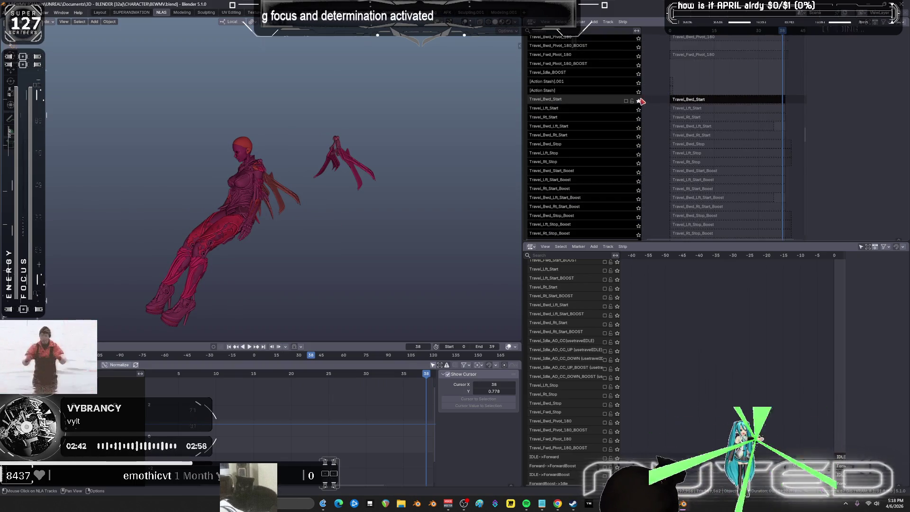
pyautogui.press('space')
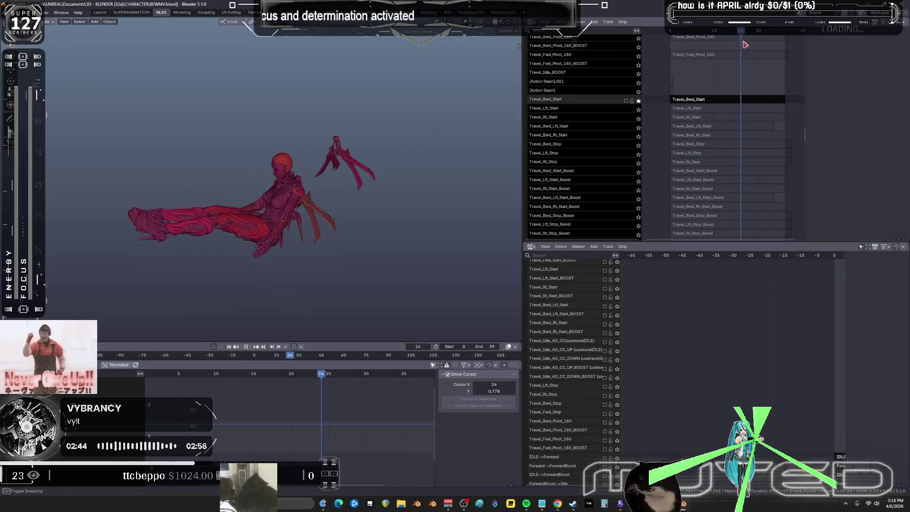
pyautogui.press('space')
pyautogui.moveTo(705, 85); pyautogui.dragTo(659, 190, button='middle')
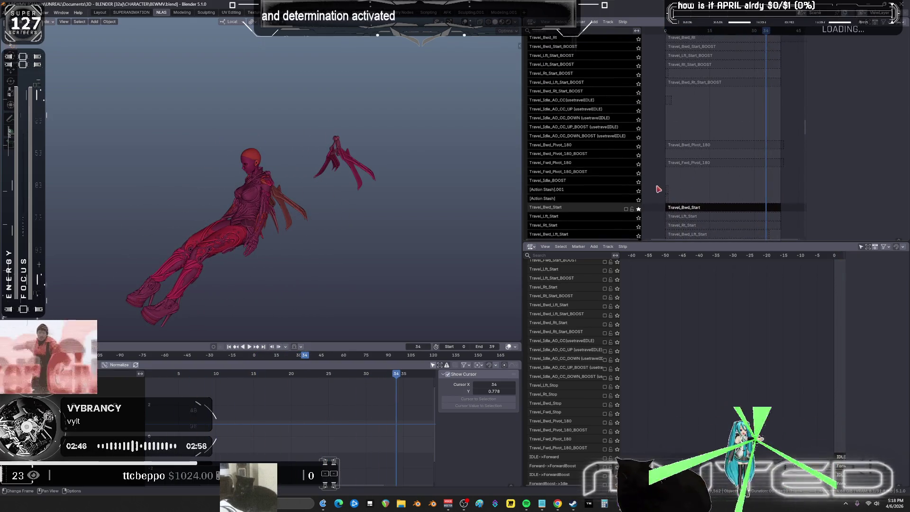
pyautogui.scroll(4, 685, 146)
pyautogui.moveTo(691, 127); pyautogui.dragTo(697, 147, button='middle')
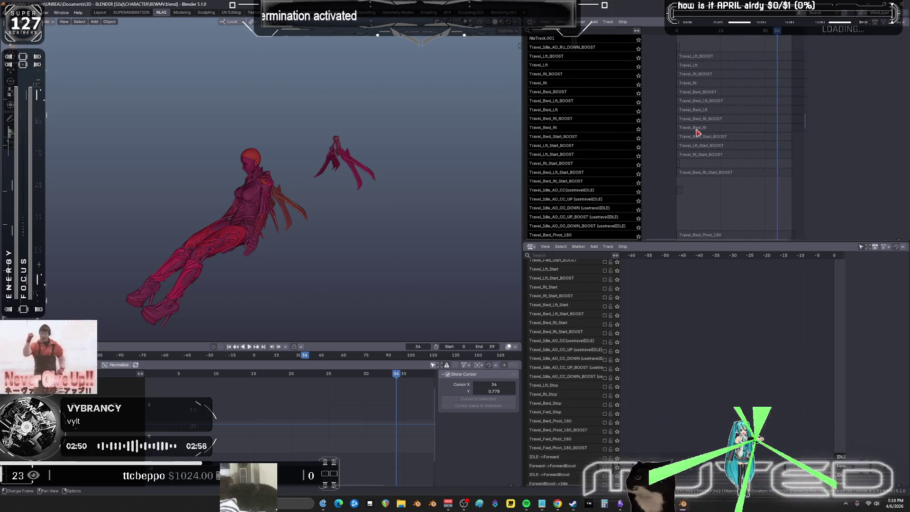
# Step: Select the Travel_Bwd_Start_BOOST strip to show its Active Strip properties and play from frame 5
pyautogui.click(698, 131)
pyautogui.click(702, 138)
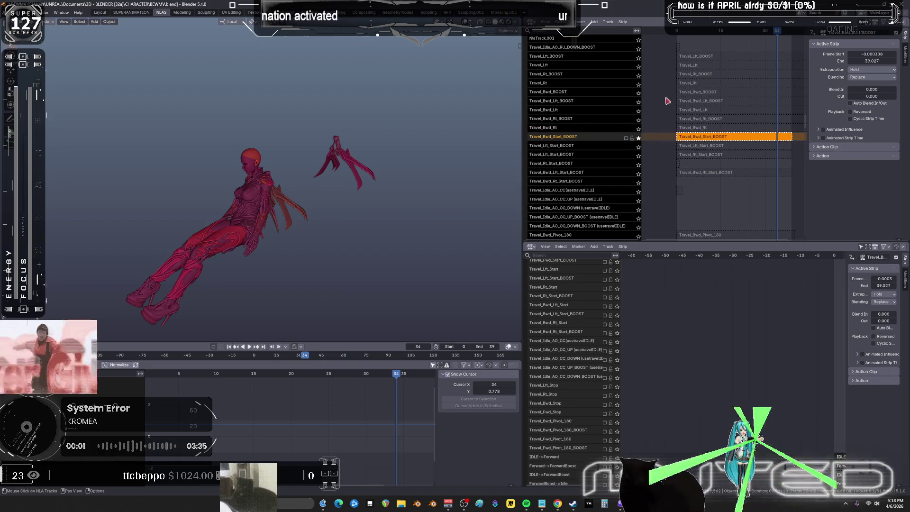
pyautogui.moveTo(678, 32); pyautogui.dragTo(694, 34)
pyautogui.press('space')
# Step: Restart the playback and stop at frame 42 on the reclining pose
pyautogui.moveTo(684, 133); pyautogui.dragTo(687, 170, button='middle')
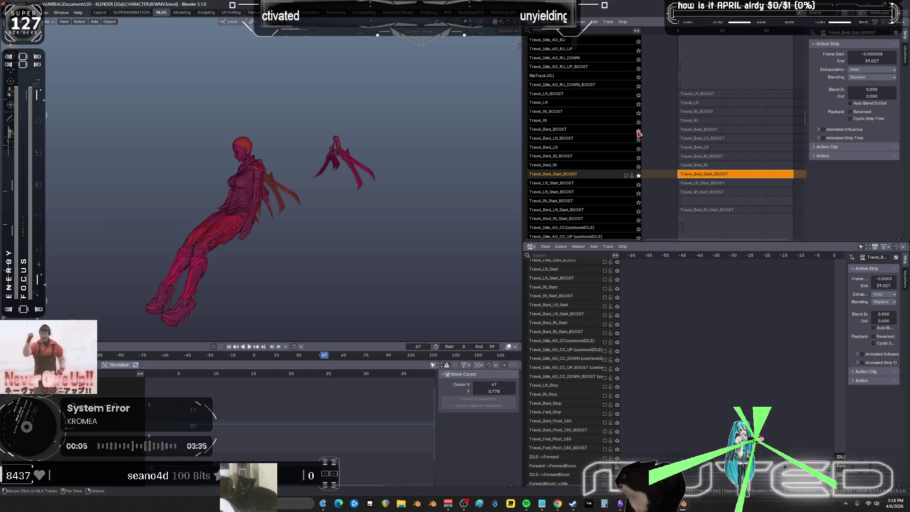
pyautogui.press('space')
pyautogui.moveTo(682, 33); pyautogui.dragTo(672, 36)
pyautogui.press('space')
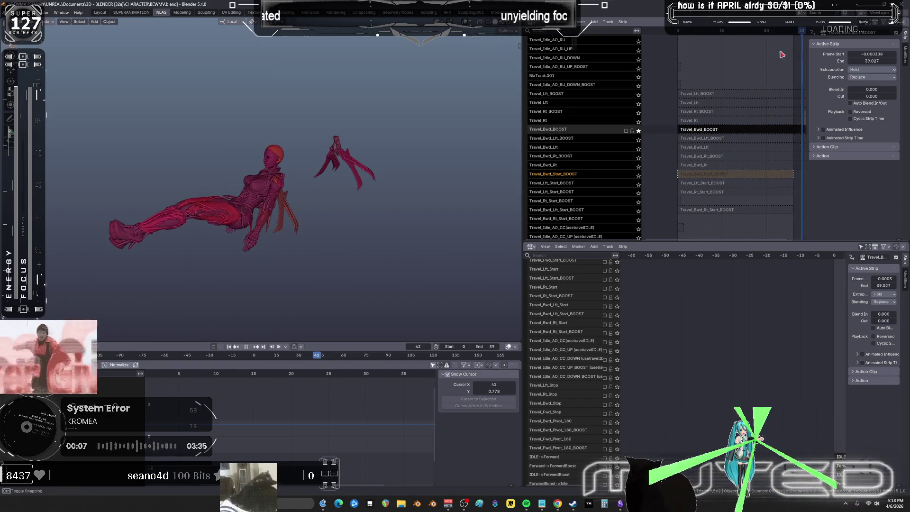
pyautogui.scroll(10, 696, 132)
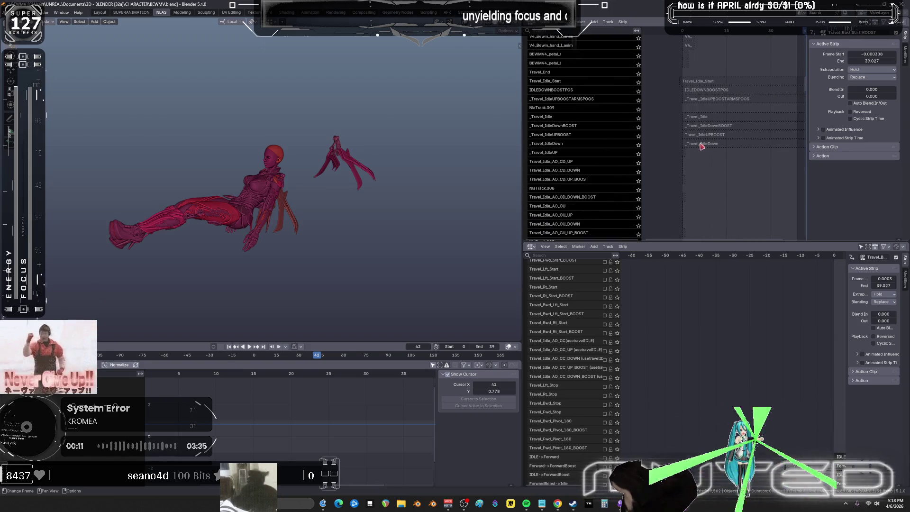
pyautogui.moveTo(721, 82)
pyautogui.mouseDown(button='middle')
pyautogui.moveTo(716, 233)
pyautogui.moveTo(719, 112)
pyautogui.moveTo(718, 143)
pyautogui.moveTo(730, 156)
pyautogui.moveTo(749, 95)
pyautogui.moveTo(736, 227)
pyautogui.mouseUp(button='middle')
pyautogui.moveTo(721, 96); pyautogui.dragTo(731, 173, button='middle')
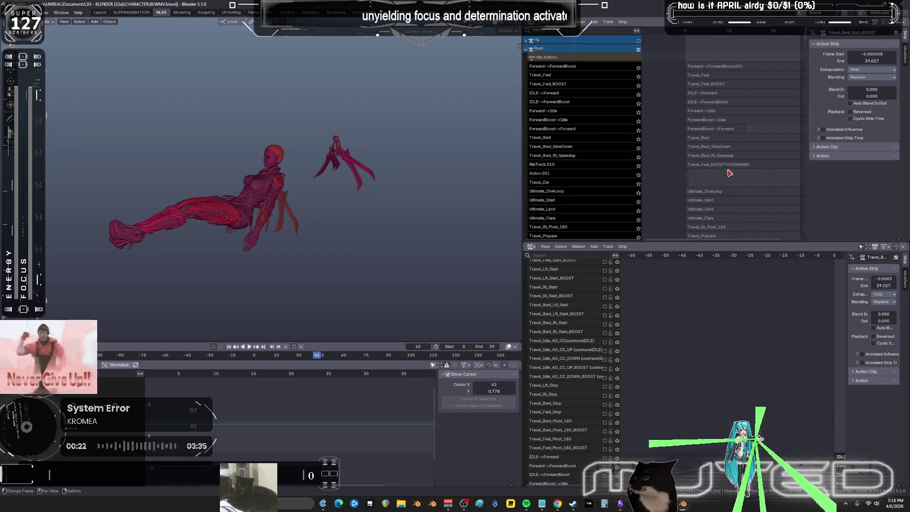
# Step: Play NlaTrack.010 soloed, then solo Travel_Bwd_SlowDown and Travel_Bwd in turn
pyautogui.click(639, 166)
pyautogui.press('space')
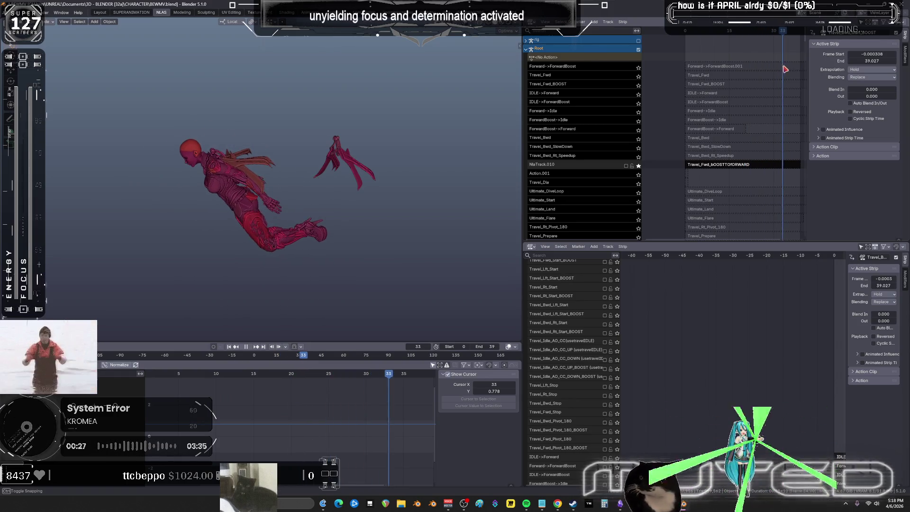
pyautogui.press('Escape')
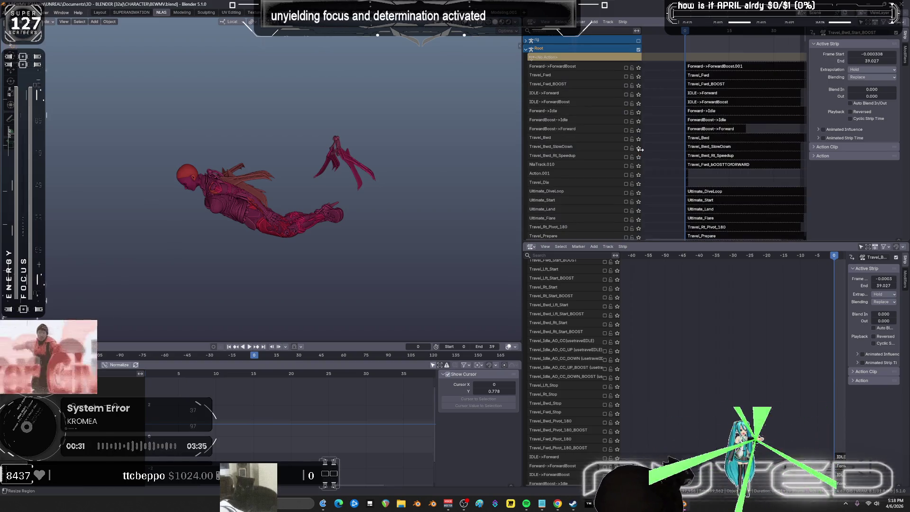
pyautogui.click(639, 164)
pyautogui.click(639, 148)
pyautogui.moveTo(700, 31); pyautogui.dragTo(801, 33)
pyautogui.click(639, 139)
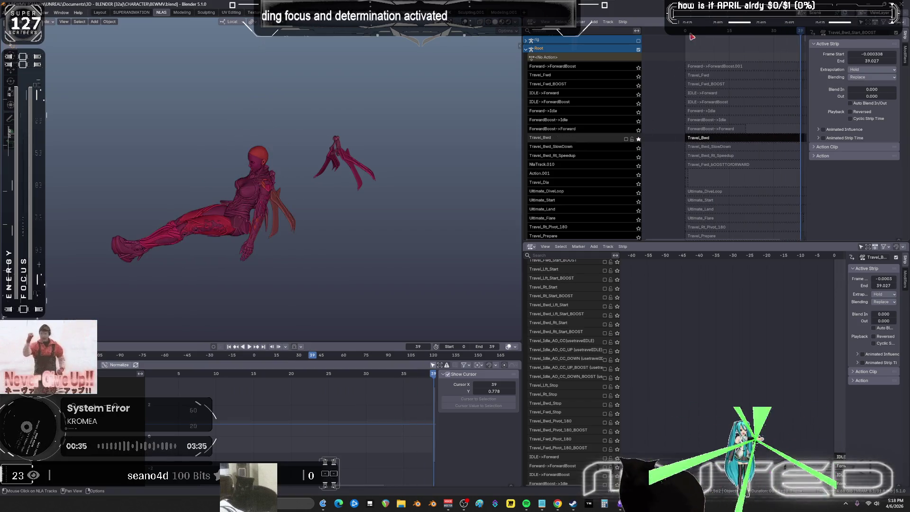
pyautogui.press('Left')
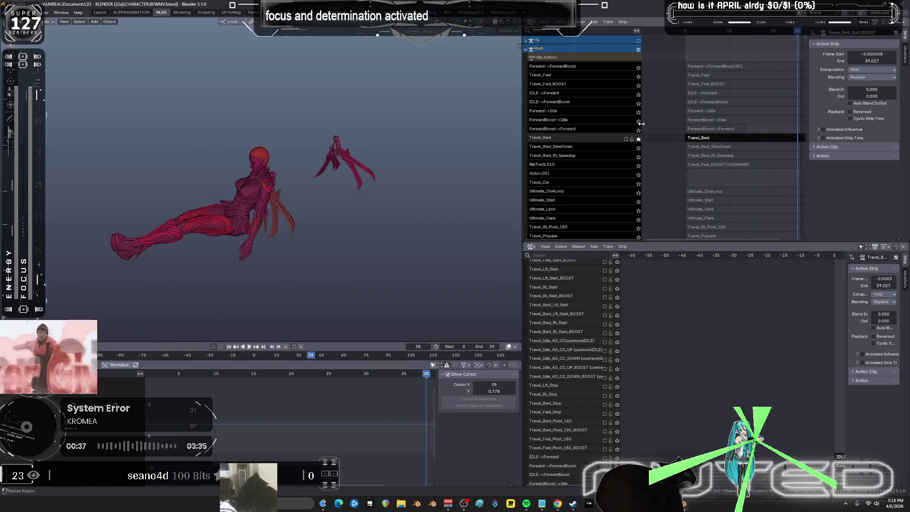
# Step: Solo and play ForwardBoost->Forward, ForwardBoost->Idle, then Travel_Bwd_Rt_Speedup
pyautogui.click(638, 129)
pyautogui.press('space')
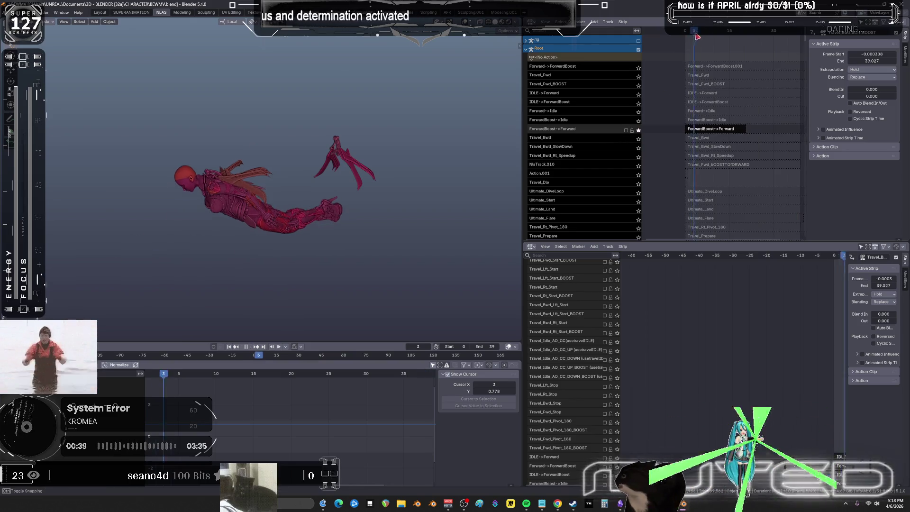
pyautogui.click(638, 121)
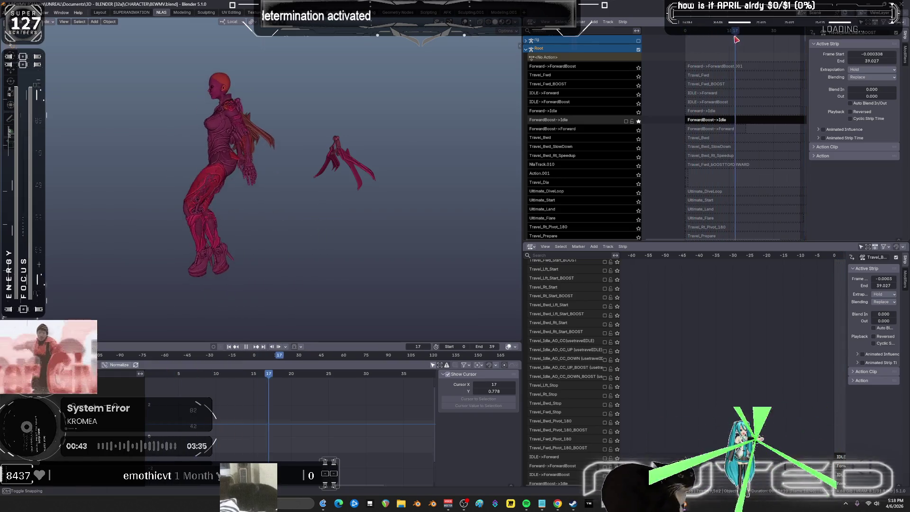
pyautogui.hotkey('shift', 'Left')
pyautogui.press('space')
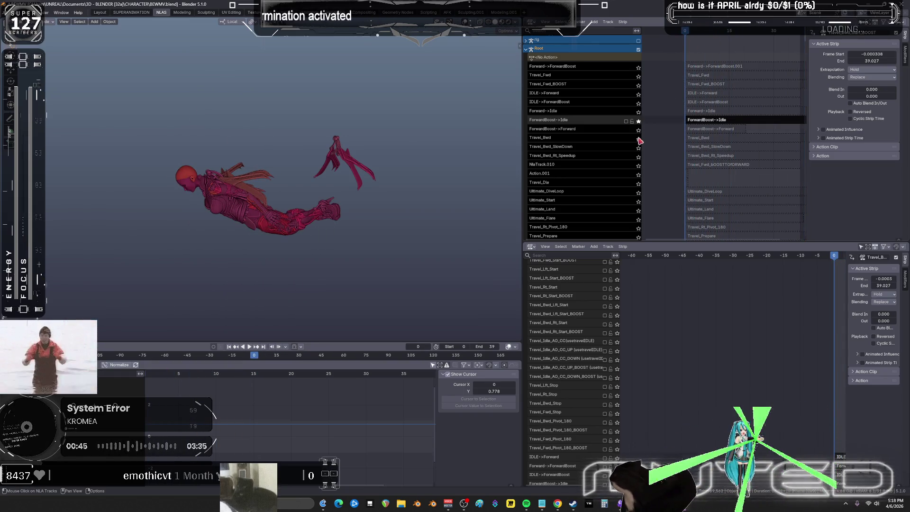
pyautogui.click(639, 157)
pyautogui.press('space')
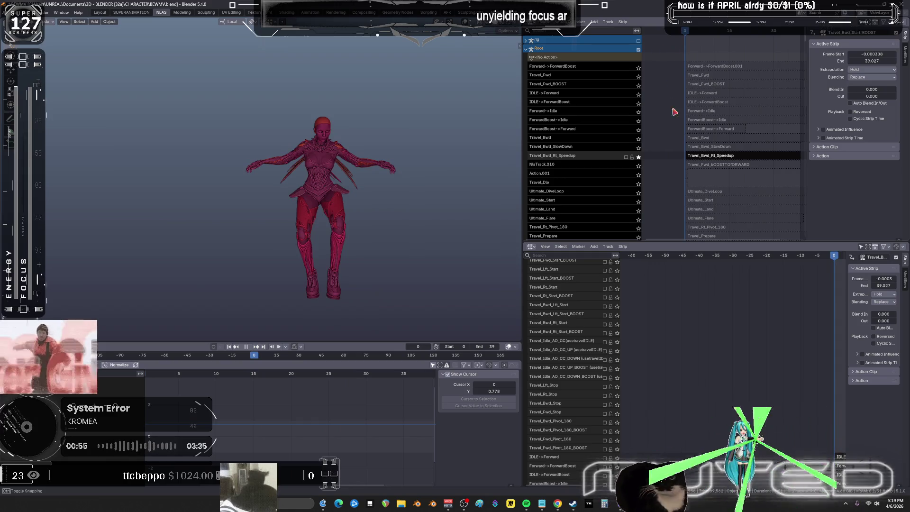
# Step: Select the boost-to-forward strip, scrub to frame 35, play it, and exit tweak mode with Tab
pyautogui.click(697, 164)
pyautogui.click(699, 31)
pyautogui.moveTo(700, 33); pyautogui.dragTo(790, 51)
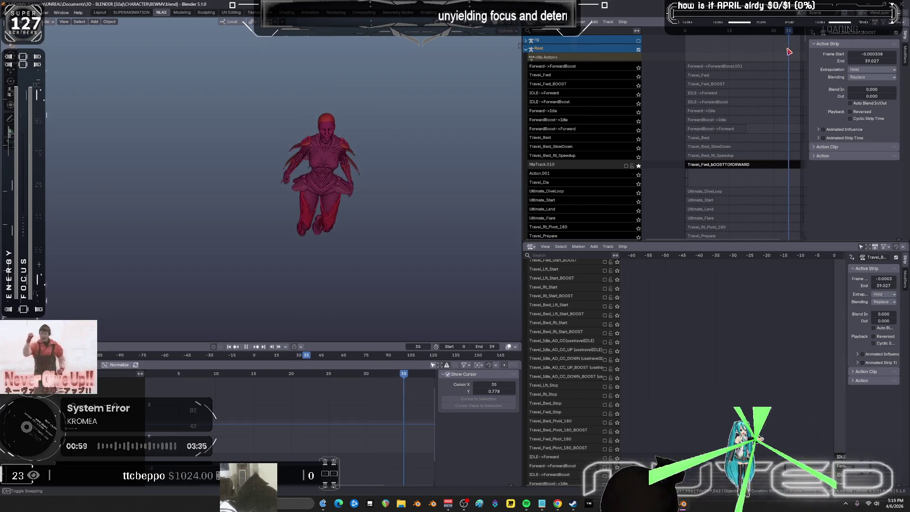
pyautogui.press('Escape')
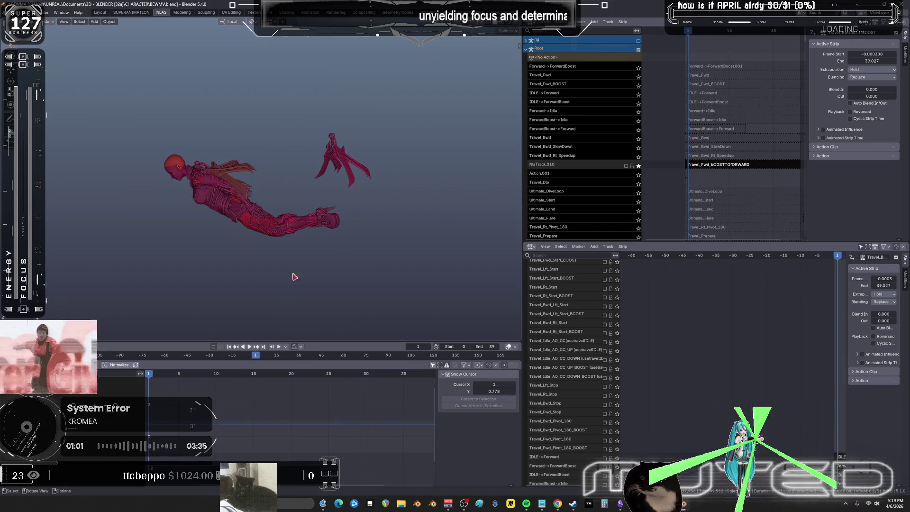
pyautogui.press('space')
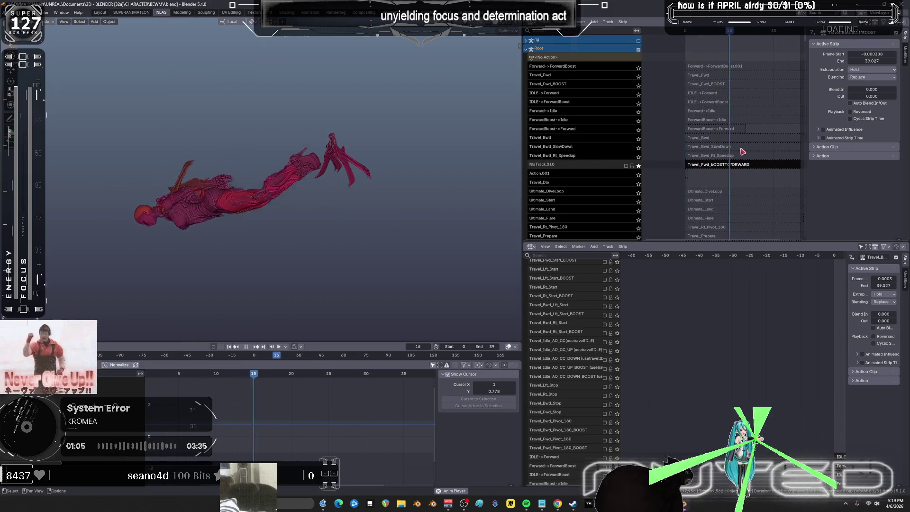
pyautogui.press('Tab')
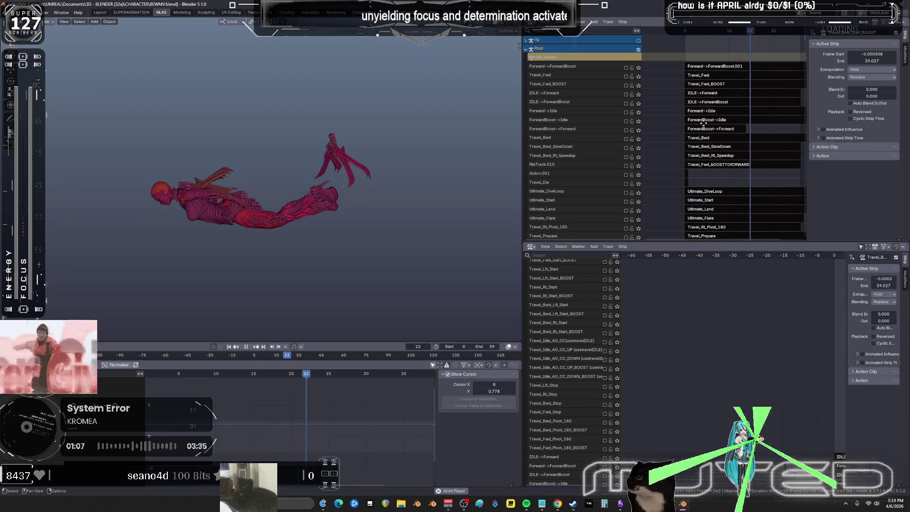
# Step: Stop the looping playback at frame 38, holding the horizontal forward-flying pose
pyautogui.keyDown('ctrl'); pyautogui.hscroll(1, 705, 124); pyautogui.keyUp('ctrl')
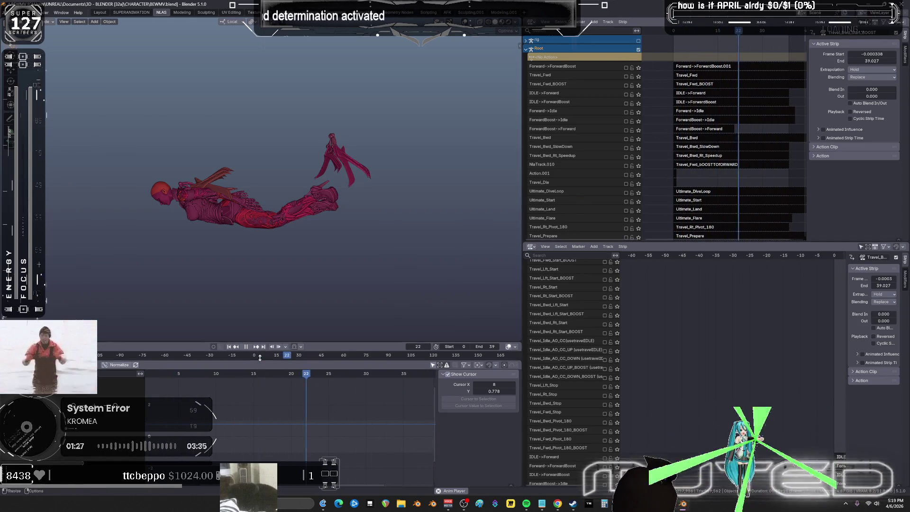
pyautogui.press('space')
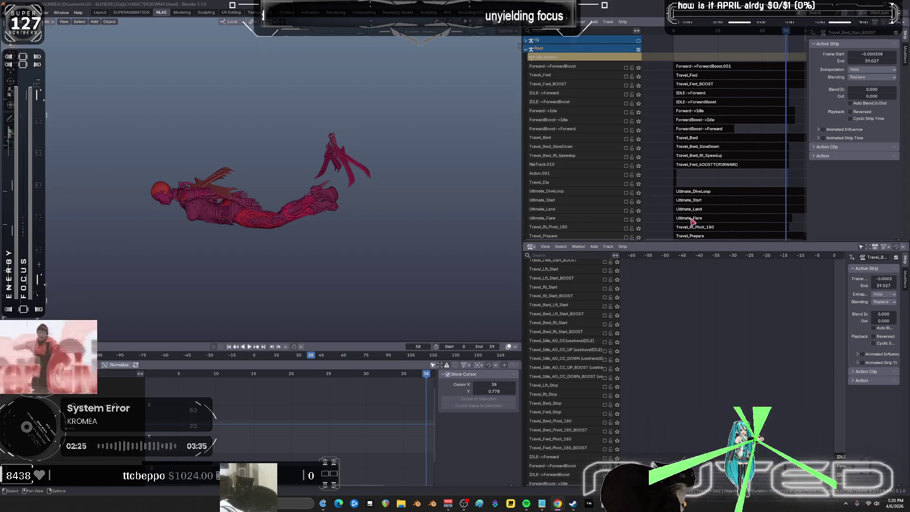
# Step: Turn overlays back on so the rig bones and wireframe show, then orbit in close to the character
pyautogui.scroll(10, 726, 370)
pyautogui.scroll(10, 687, 386)
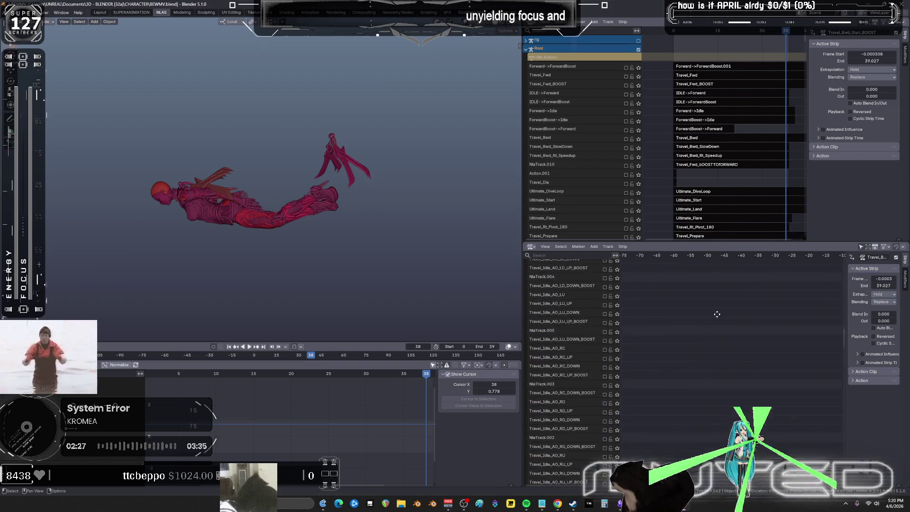
pyautogui.scroll(10, 725, 284)
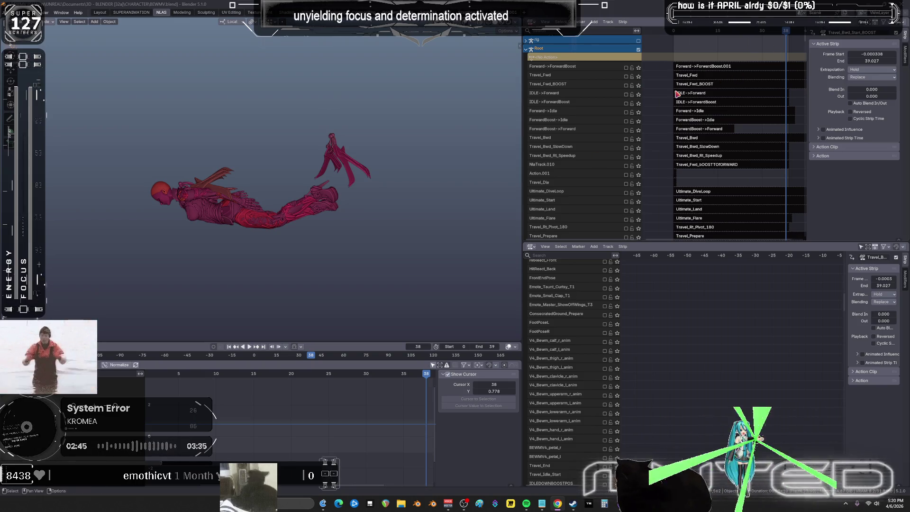
pyautogui.hotkey('shift', 'alt', 'z')
pyautogui.scroll(3, 437, 142)
pyautogui.moveTo(437, 143)
pyautogui.mouseDown(button='middle')
pyautogui.moveTo(426, 156)
pyautogui.moveTo(407, 143)
pyautogui.mouseUp(button='middle')
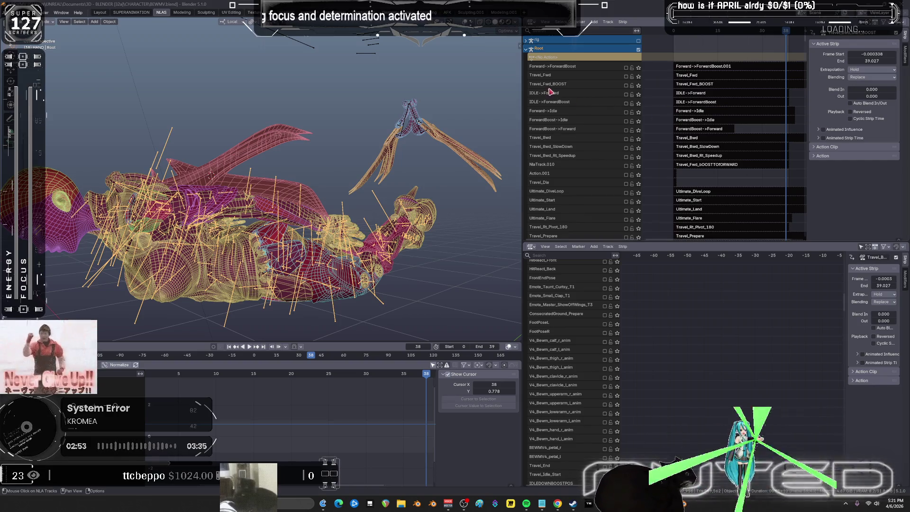
# Step: Solo IDLE->Forward, then IDLE->ForwardBoost, and scrub its playback to the end pose at frame 39
pyautogui.click(639, 94)
pyautogui.moveTo(688, 36); pyautogui.dragTo(795, 60)
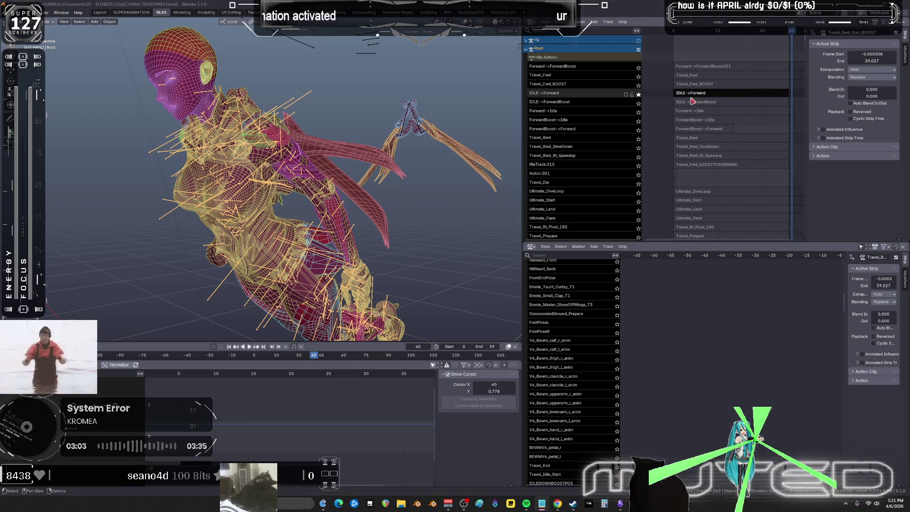
pyautogui.click(638, 103)
pyautogui.press('space')
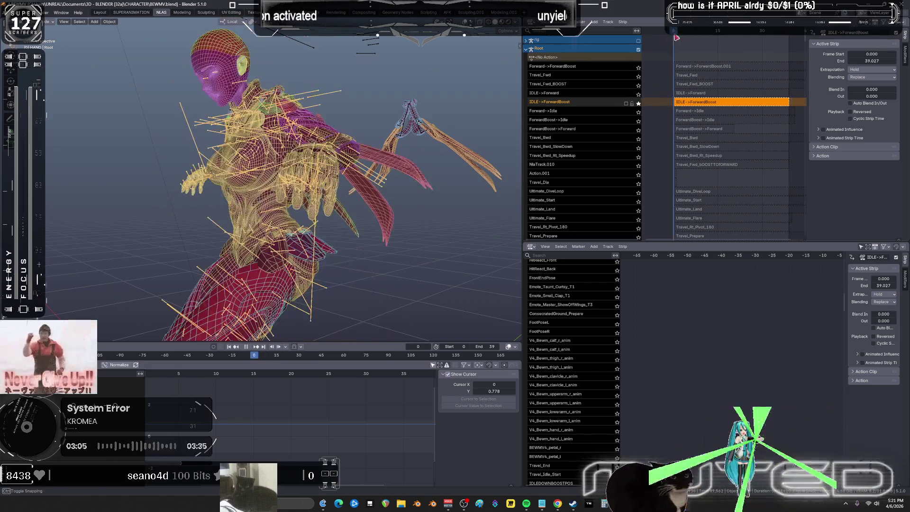
pyautogui.moveTo(738, 43)
pyautogui.mouseDown()
pyautogui.moveTo(790, 60)
pyautogui.moveTo(787, 52)
pyautogui.mouseUp()
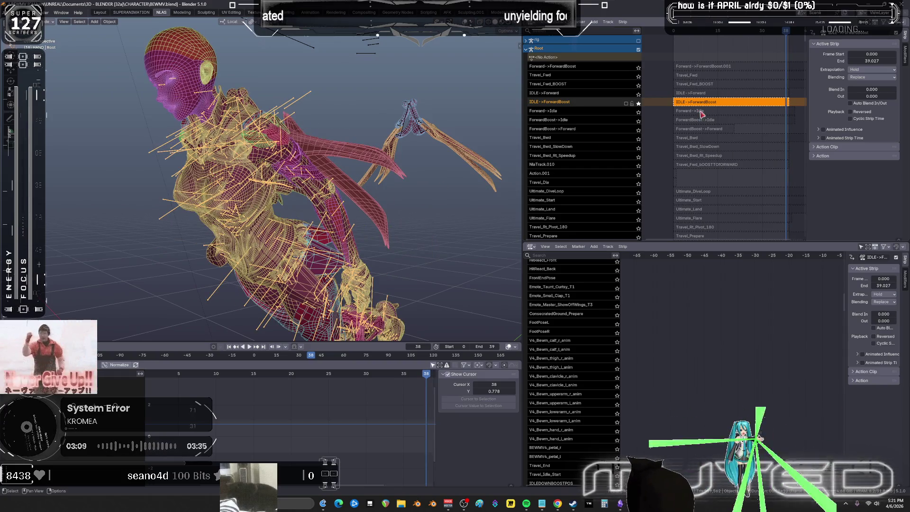
pyautogui.click(786, 32)
pyautogui.keyDown('ctrl'); pyautogui.moveTo(758, 125); pyautogui.dragTo(730, 127, button='middle'); pyautogui.keyUp('ctrl')
# Step: Select the IDLE->ForwardBoost strip and enter tweak mode on its action
pyautogui.click(693, 86)
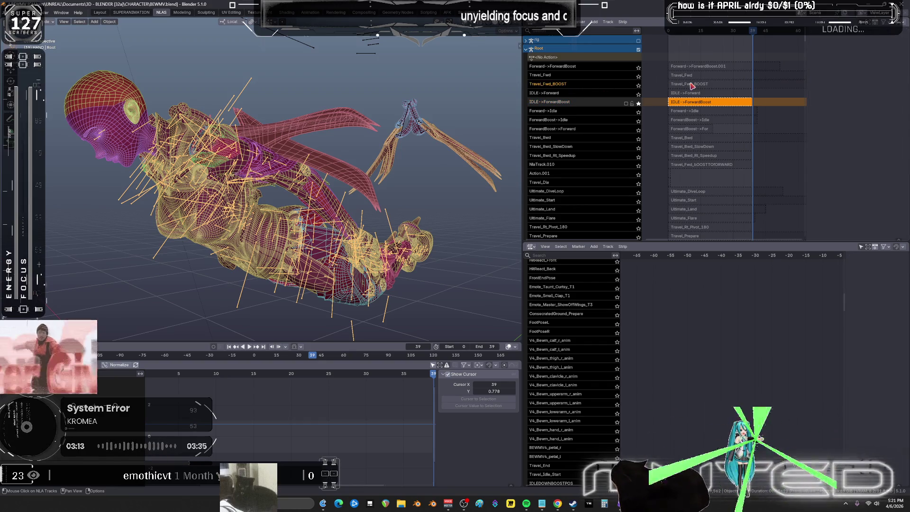
pyautogui.click(738, 104)
pyautogui.press('Tab')
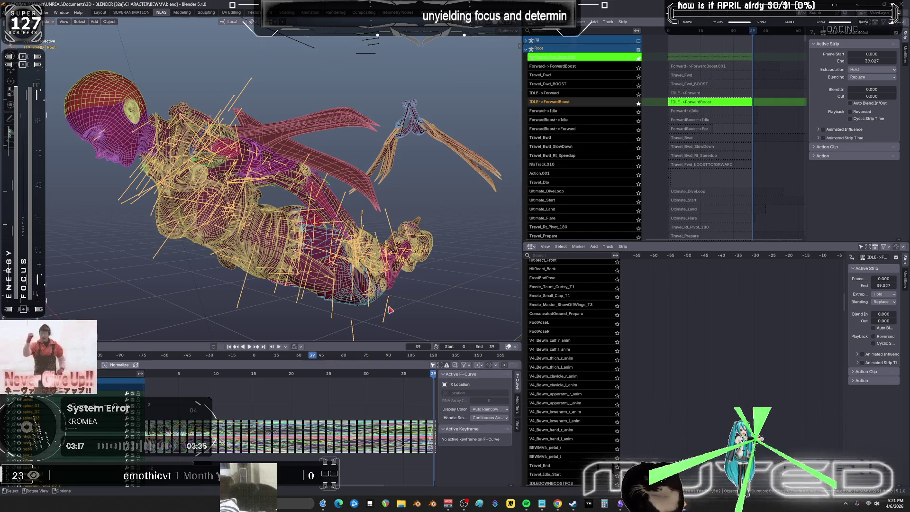
# Step: Select all bones, frame every curve full-screen, and box-select the keys near the clip's end
pyautogui.press('a')
pyautogui.hotkey('ctrl', 'space')
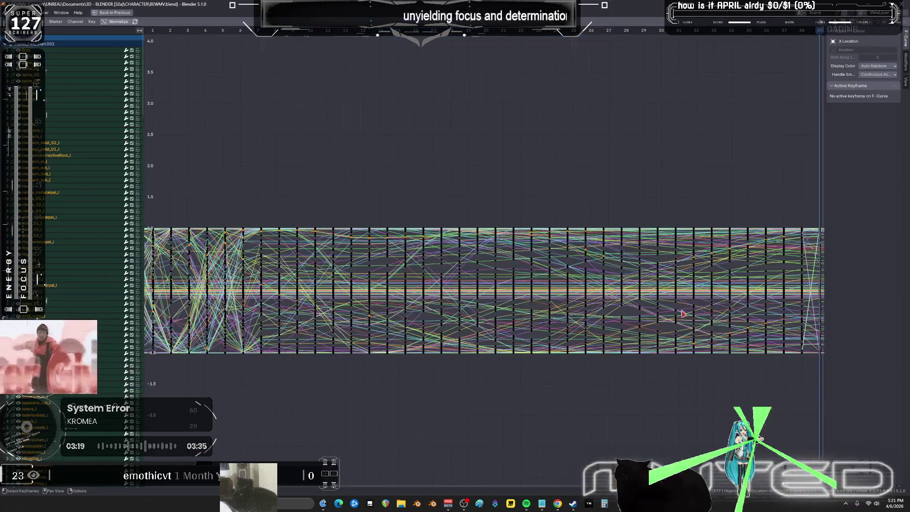
pyautogui.press('Home')
pyautogui.moveTo(677, 219)
pyautogui.mouseDown()
pyautogui.moveTo(646, 349)
pyautogui.moveTo(577, 374)
pyautogui.mouseUp()
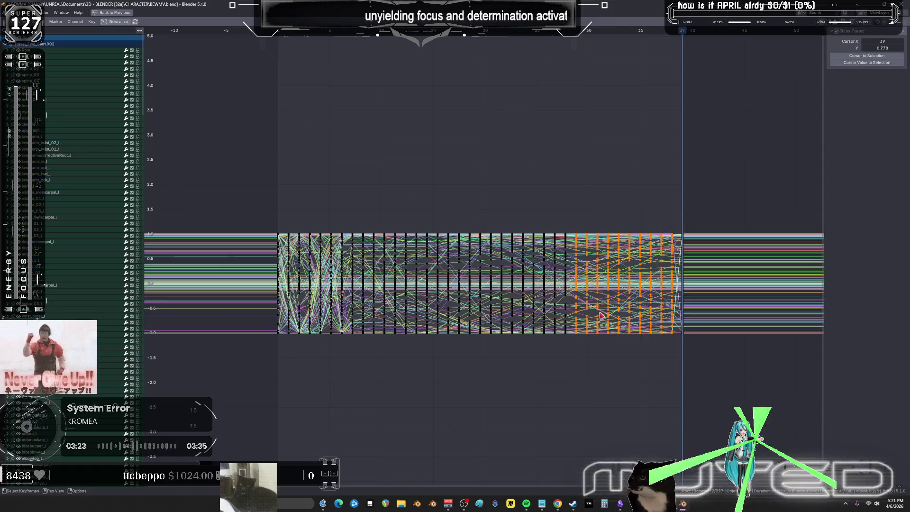
pyautogui.rightClick(599, 312)
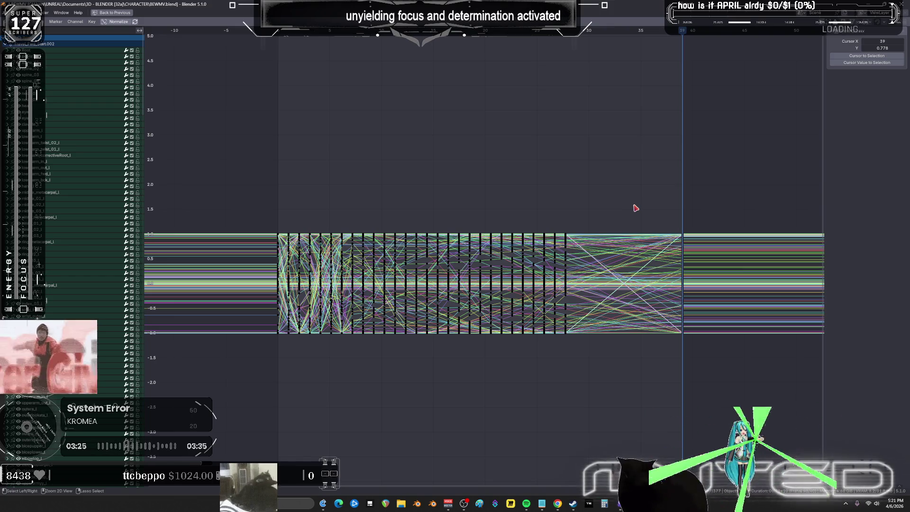
pyautogui.hotkey('ctrl', 'space')
pyautogui.moveTo(355, 209)
pyautogui.mouseDown(button='middle')
pyautogui.moveTo(374, 206)
pyautogui.moveTo(332, 177)
pyautogui.mouseUp(button='middle')
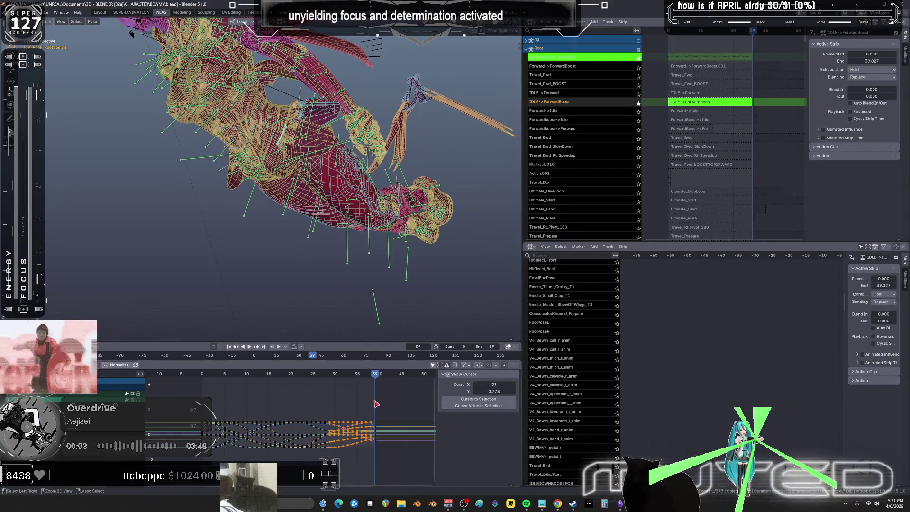
# Step: Delete the keyframes around frames 27–38, then inspect the character's pose in solid shading
pyautogui.hotkey('ctrl', 'space')
pyautogui.press('Home')
pyautogui.click(678, 207)
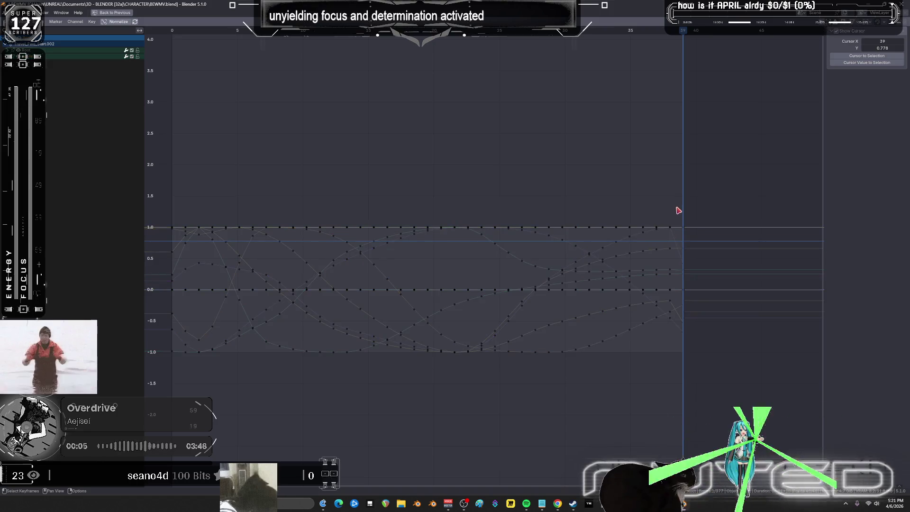
pyautogui.moveTo(666, 300)
pyautogui.mouseDown()
pyautogui.moveTo(632, 405)
pyautogui.moveTo(551, 442)
pyautogui.moveTo(538, 315)
pyautogui.moveTo(528, 409)
pyautogui.mouseUp()
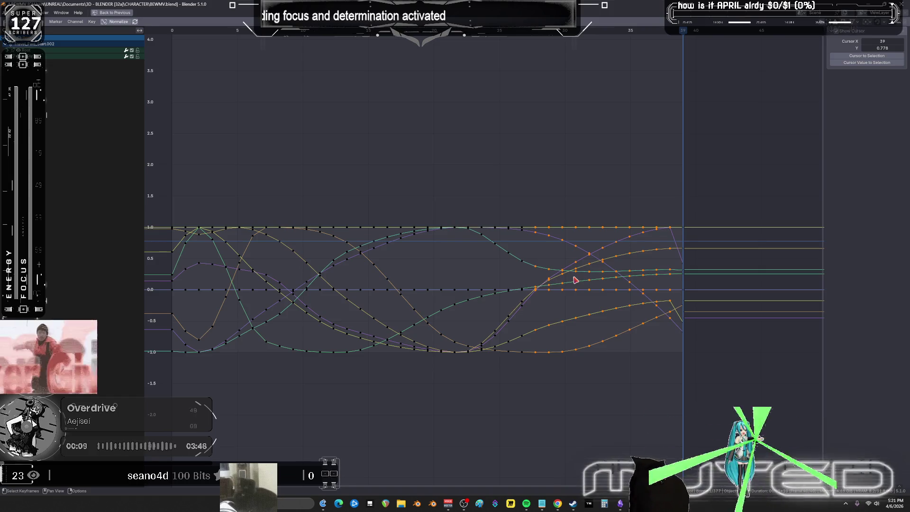
pyautogui.press('Delete')
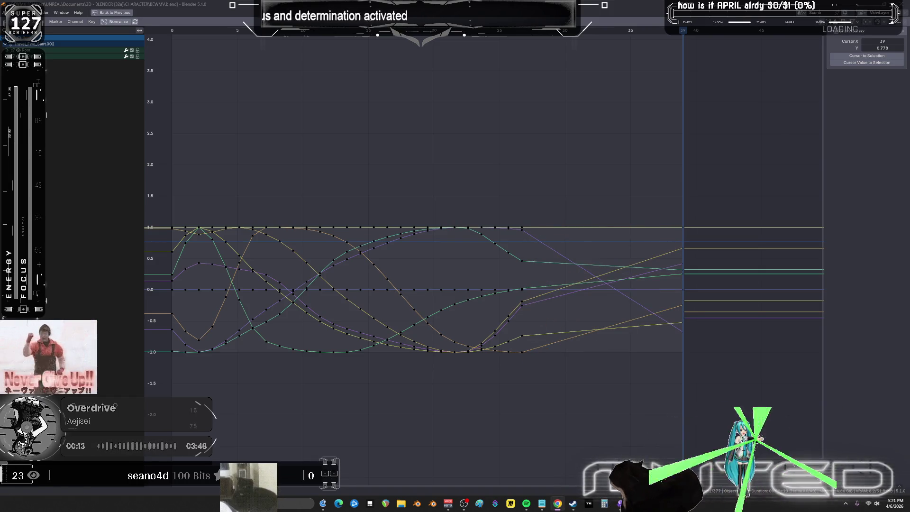
pyautogui.moveTo(374, 269); pyautogui.dragTo(477, 256, button='middle')
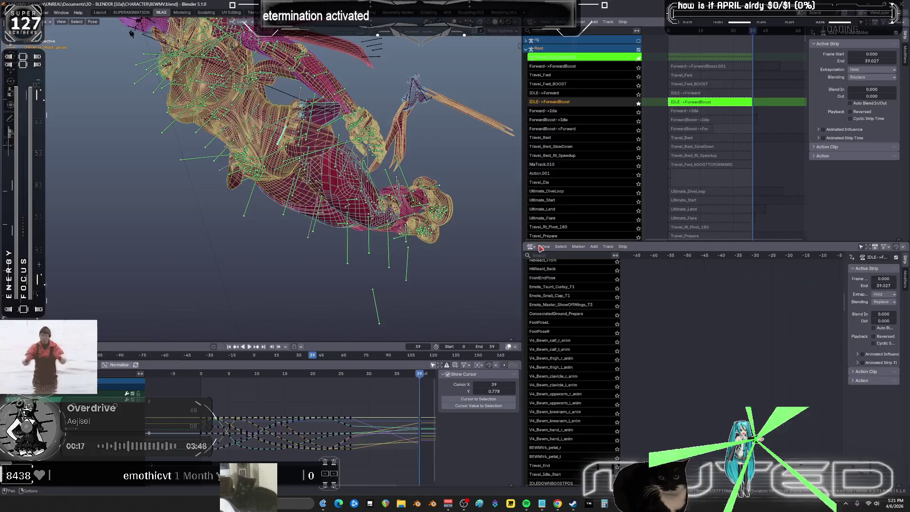
pyautogui.hotkey('ctrl', 'space')
pyautogui.moveTo(320, 279); pyautogui.dragTo(366, 242, button='middle')
pyautogui.hotkey('shift', 'z')
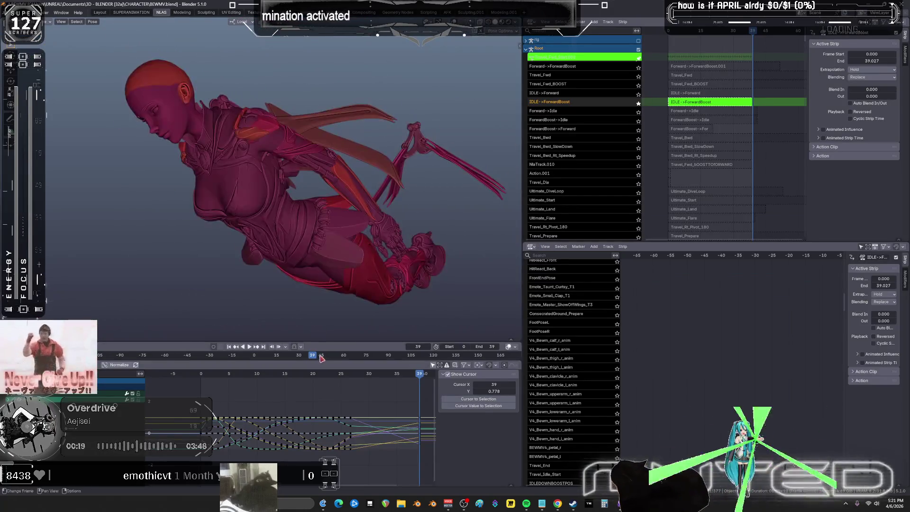
# Step: Play and scrub the trimmed flight, then frame the curves full-screen and try selecting keys near frames 23–26
pyautogui.press('space')
pyautogui.moveTo(241, 376); pyautogui.dragTo(327, 399)
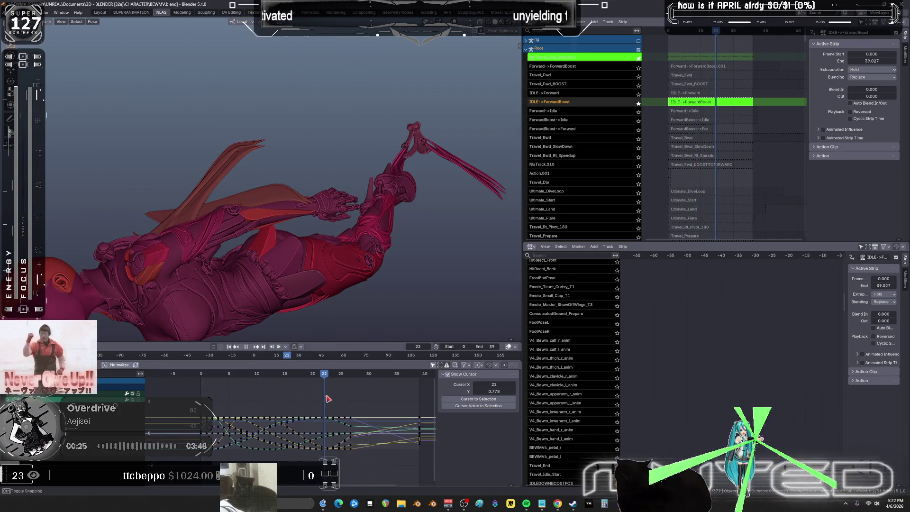
pyautogui.hotkey('ctrl', 'space')
pyautogui.press('Home')
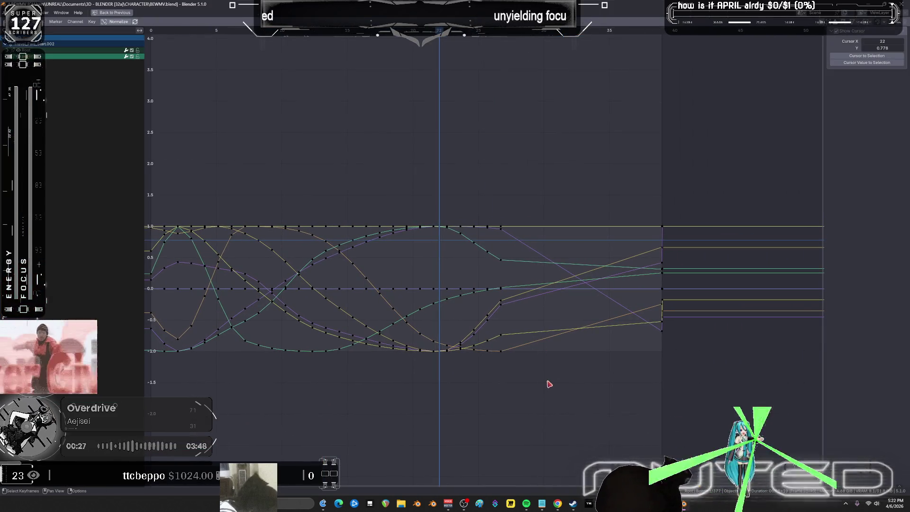
pyautogui.moveTo(544, 381)
pyautogui.mouseDown()
pyautogui.moveTo(447, 228)
pyautogui.moveTo(460, 171)
pyautogui.mouseUp()
pyautogui.moveTo(529, 420)
pyautogui.mouseDown()
pyautogui.moveTo(492, 176)
pyautogui.moveTo(509, 237)
pyautogui.moveTo(525, 395)
pyautogui.moveTo(498, 362)
pyautogui.moveTo(467, 349)
pyautogui.mouseUp()
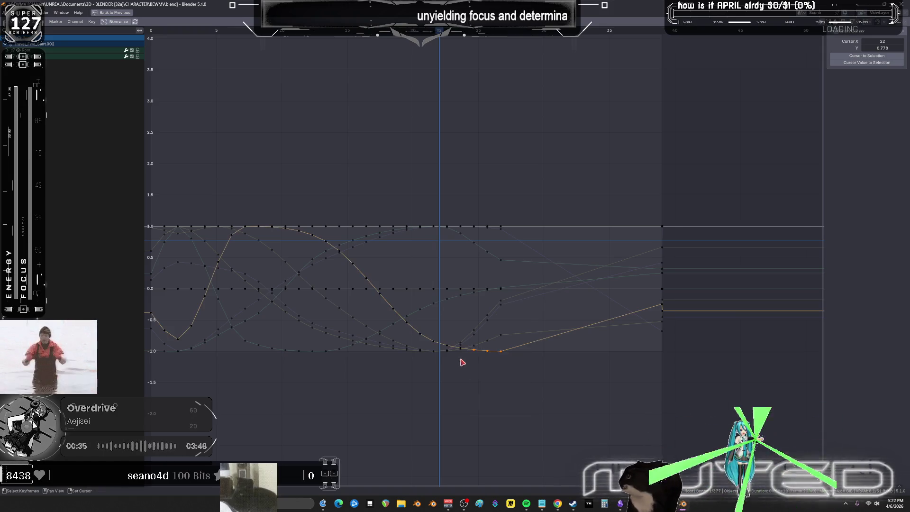
# Step: Select the keys along the orange curve and zoom out slightly to see the curves
pyautogui.keyDown('ctrl'); pyautogui.click(393, 351); pyautogui.keyUp('ctrl')
pyautogui.moveTo(687, 281); pyautogui.dragTo(658, 299)
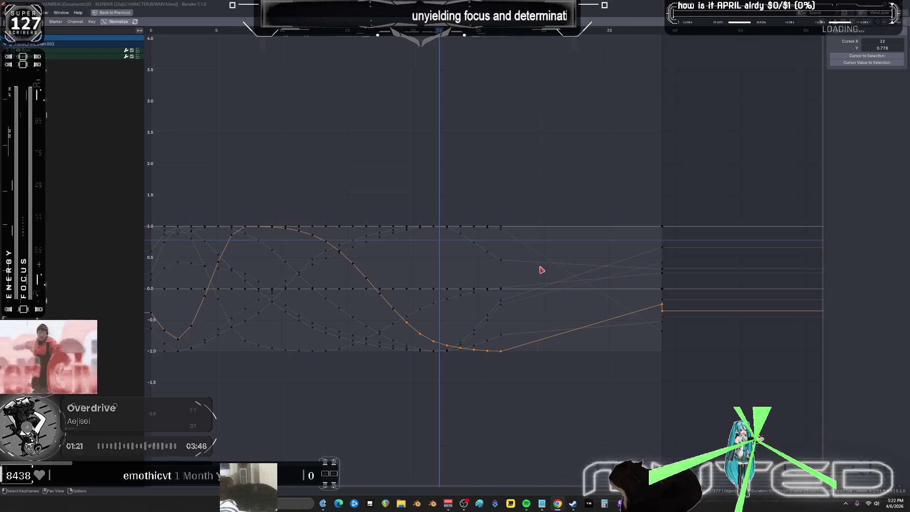
pyautogui.moveTo(414, 348)
pyautogui.mouseDown(button='middle')
pyautogui.moveTo(437, 297)
pyautogui.moveTo(576, 273)
pyautogui.mouseUp(button='middle')
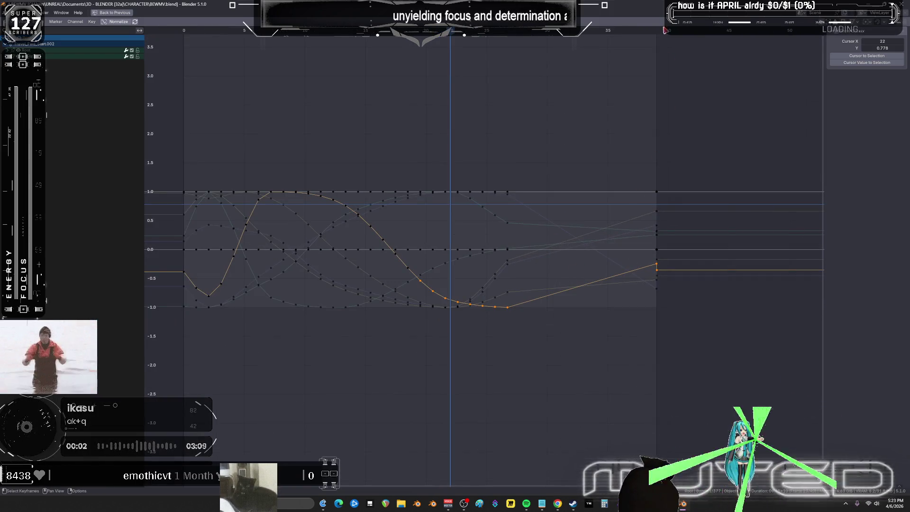
# Step: Maximize the curve editor and zoom in on the curve between -1 and 0.75
pyautogui.hotkey('ctrl', 'space')
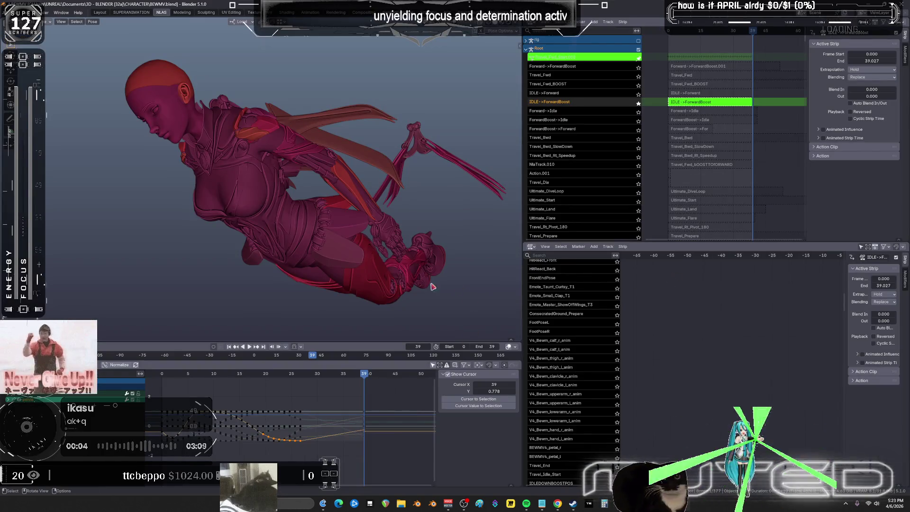
pyautogui.hotkey('ctrl', 'space')
pyautogui.keyDown('ctrl'); pyautogui.moveTo(495, 255); pyautogui.dragTo(498, 220, button='middle'); pyautogui.keyUp('ctrl')
pyautogui.click(527, 503)
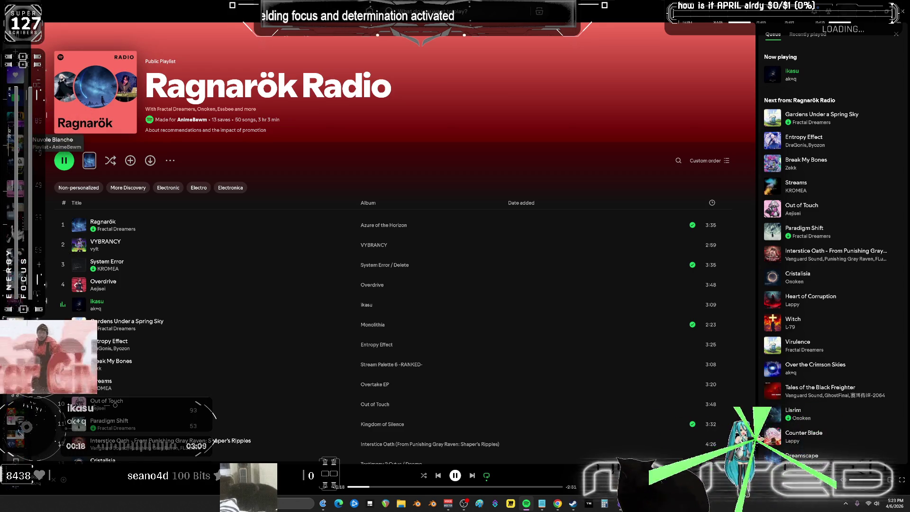
# Step: Browse the Nuvole Bianche playlist, checking options for Hemispheres and row 29, then return to Hans Zimmer
pyautogui.click(19, 143)
pyautogui.scroll(-5, 176, 266)
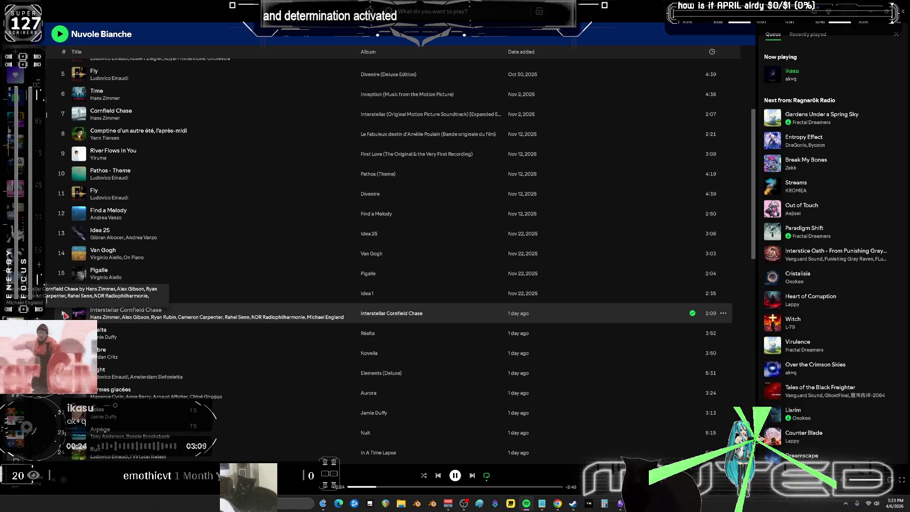
pyautogui.scroll(3, 249, 255)
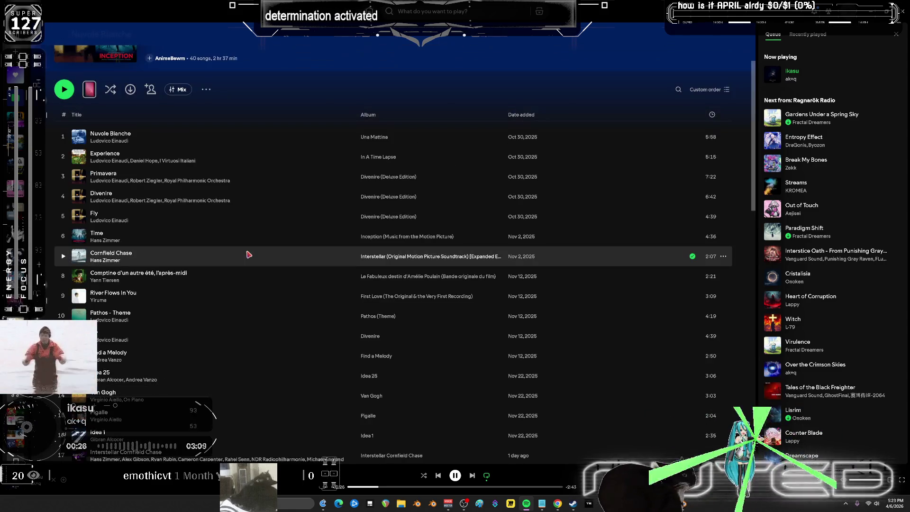
pyautogui.scroll(-5, 249, 255)
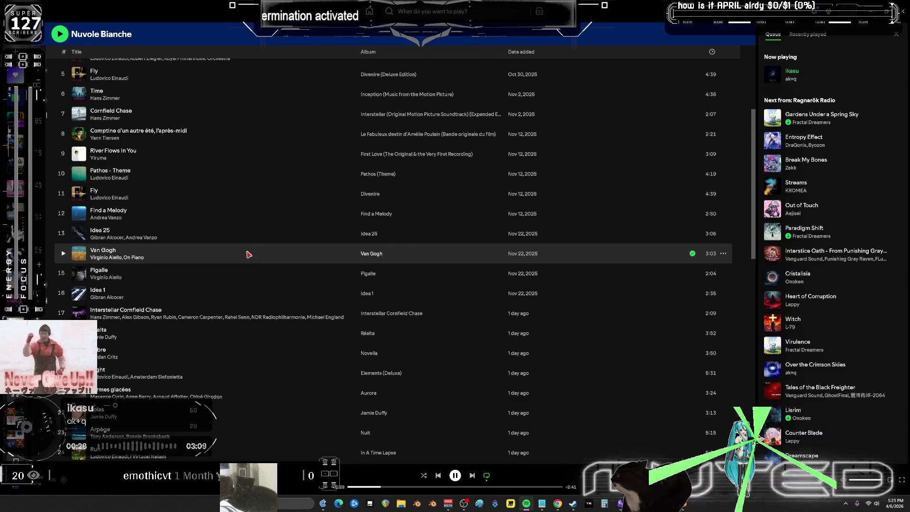
pyautogui.scroll(-2, 249, 255)
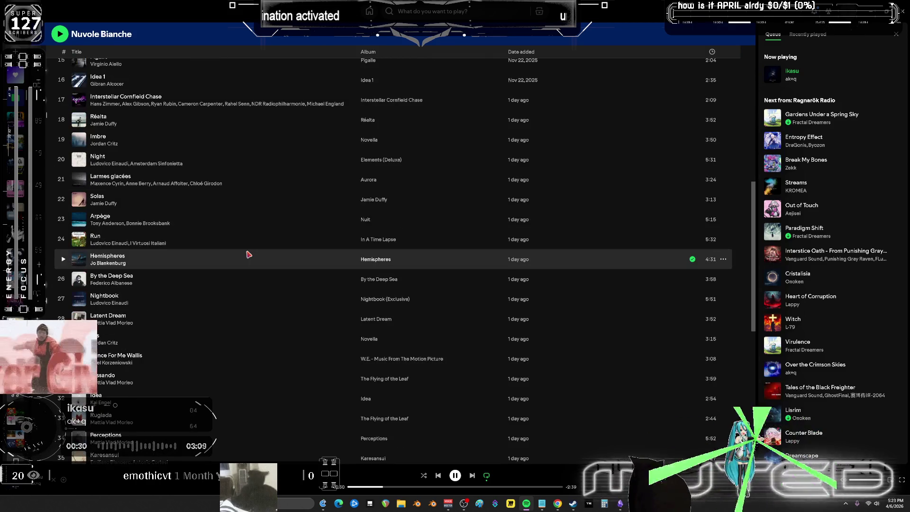
pyautogui.rightClick(65, 261)
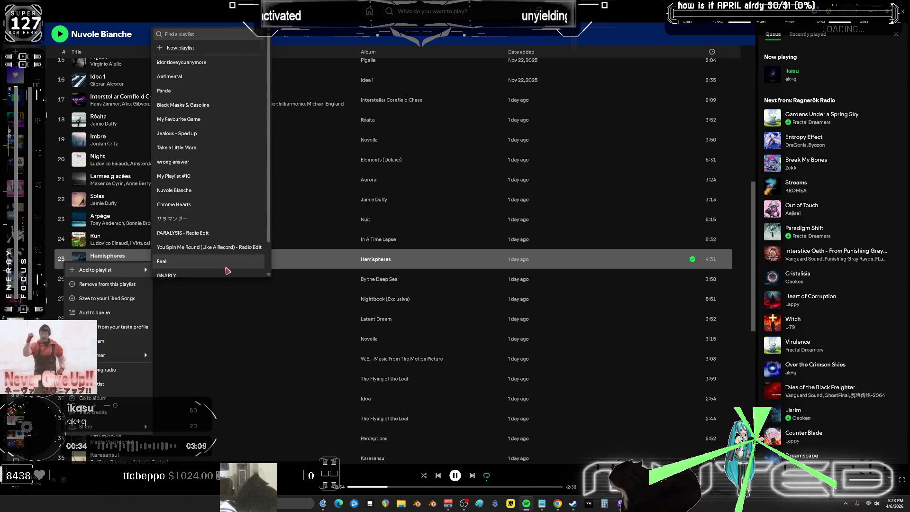
pyautogui.rightClick(279, 339)
pyautogui.scroll(-5, 199, 356)
pyautogui.hotkey('alt', 'Left')
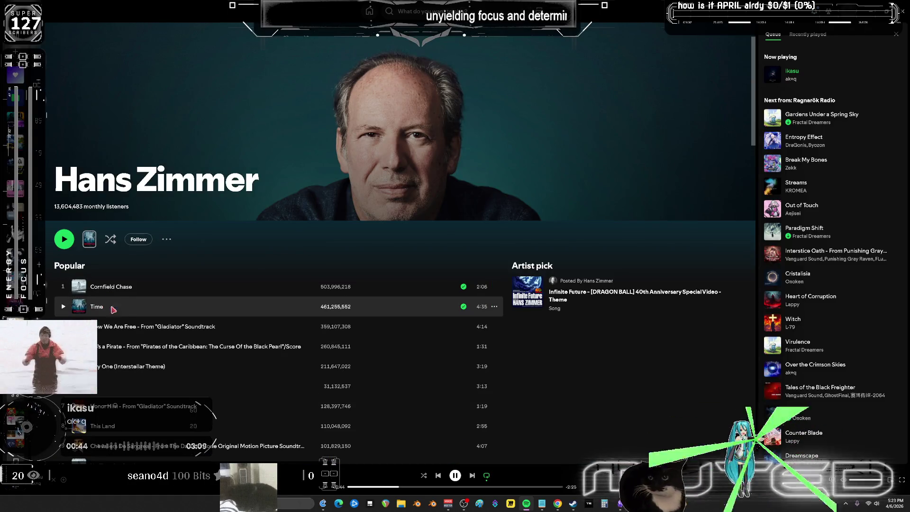
# Step: Try adding Time to Nuvole Bianche, declining since it's already there
pyautogui.rightClick(130, 306)
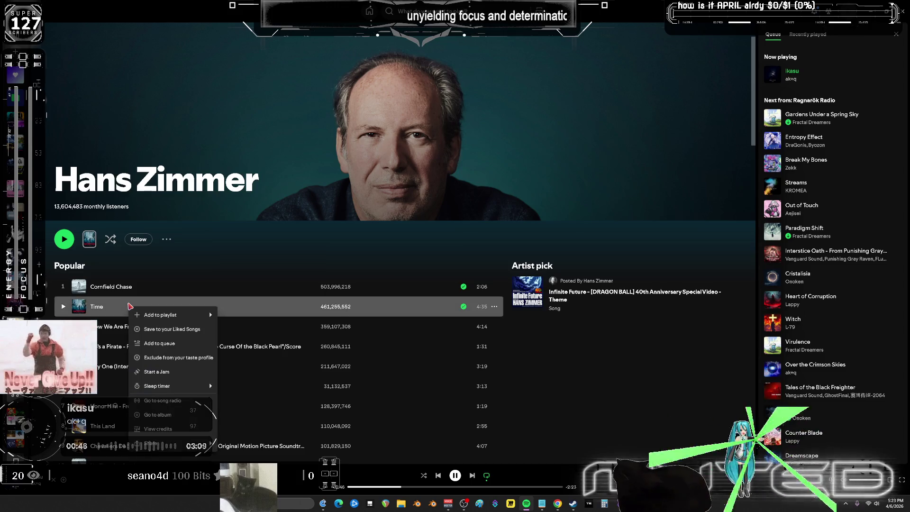
pyautogui.moveTo(176, 315)
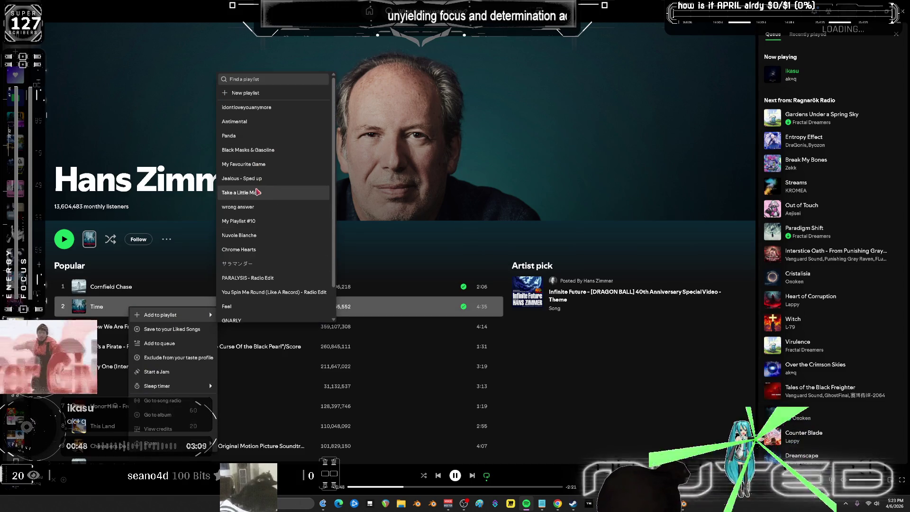
pyautogui.click(263, 240)
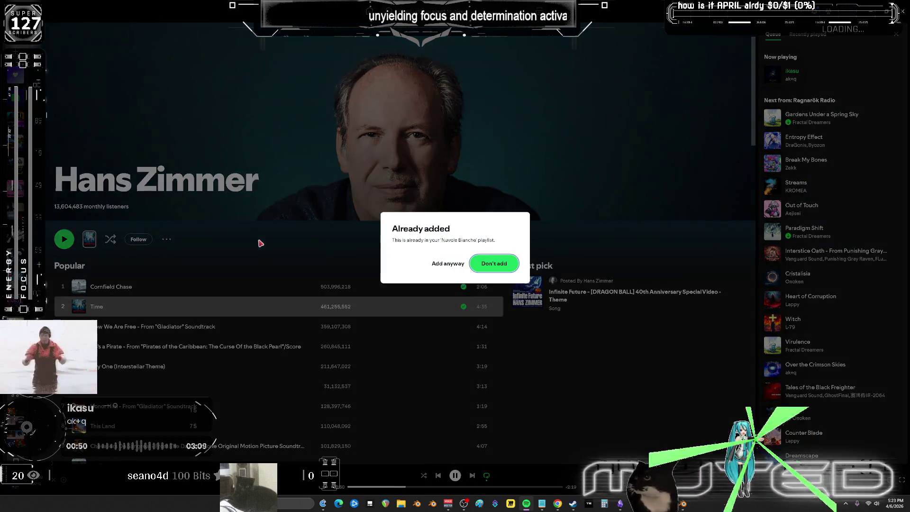
pyautogui.click(487, 266)
# Step: Try adding Cornfield Chase to My Playlist #10, decline the duplicate, then open Nuvole Bianche
pyautogui.rightClick(169, 290)
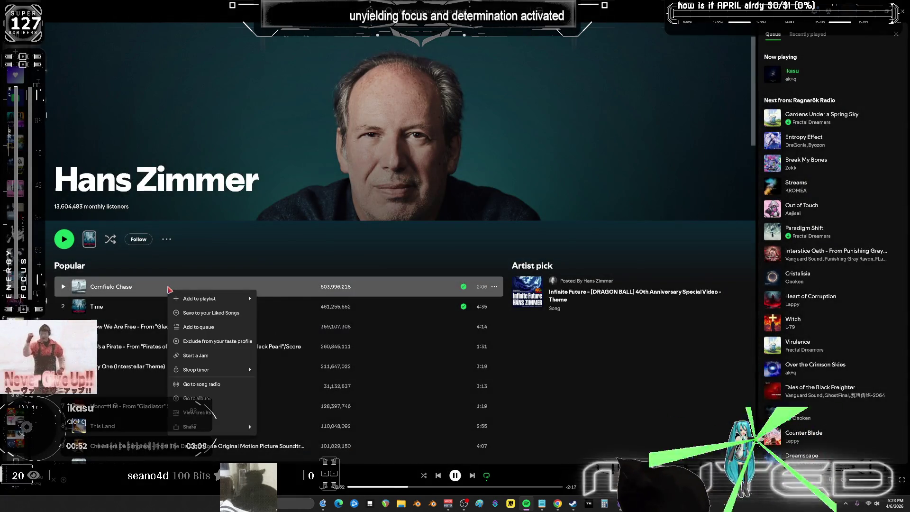
pyautogui.moveTo(249, 297)
pyautogui.click(292, 207)
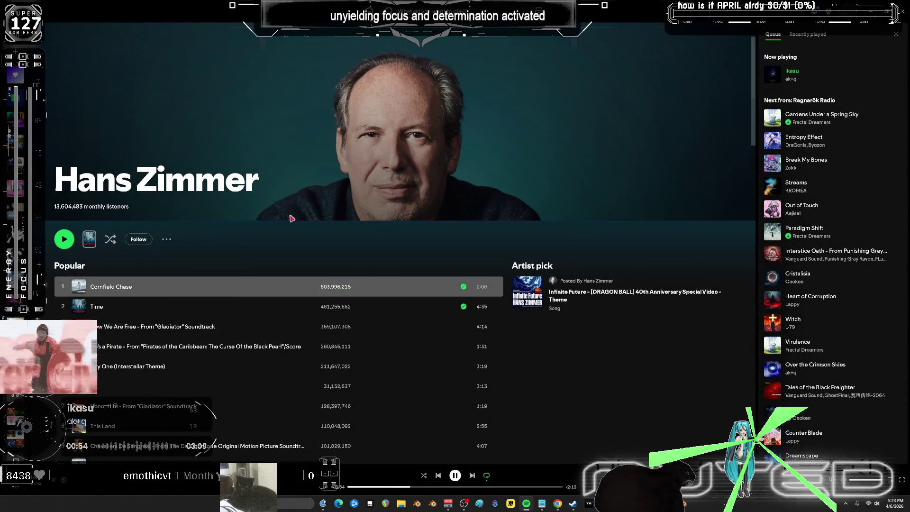
pyautogui.click(492, 266)
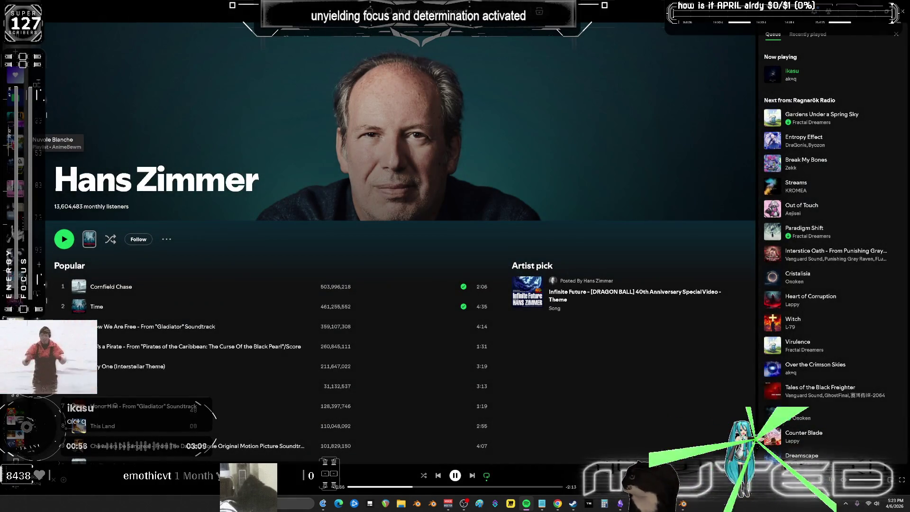
pyautogui.click(19, 143)
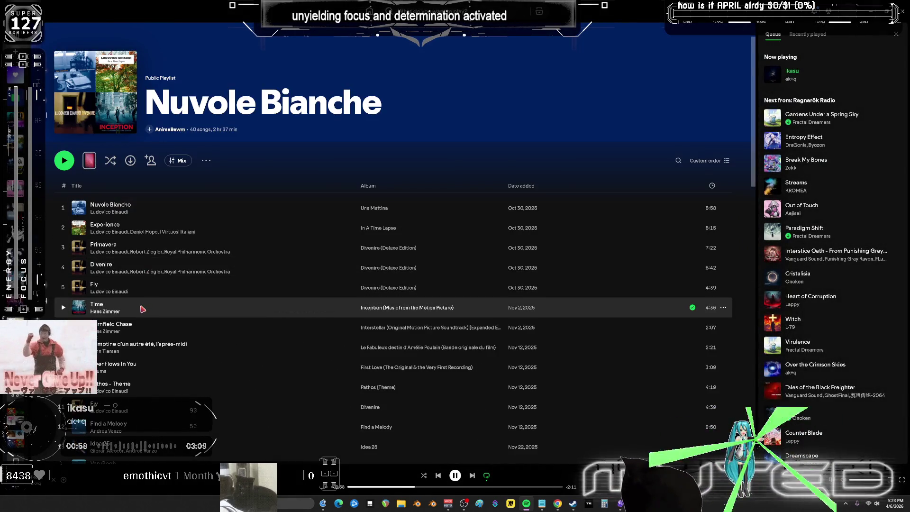
# Step: Play Time and then Cornfield Chase, skipping ahead through each track
pyautogui.click(65, 309)
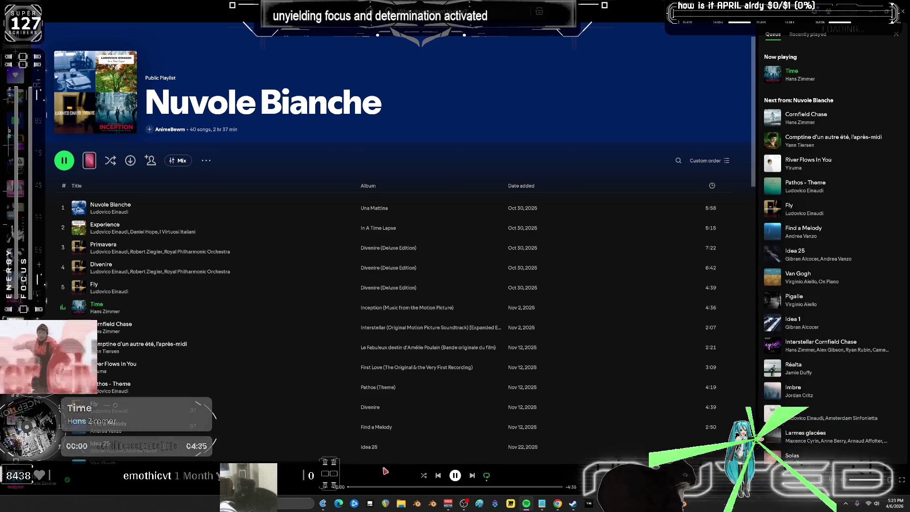
pyautogui.click(371, 487)
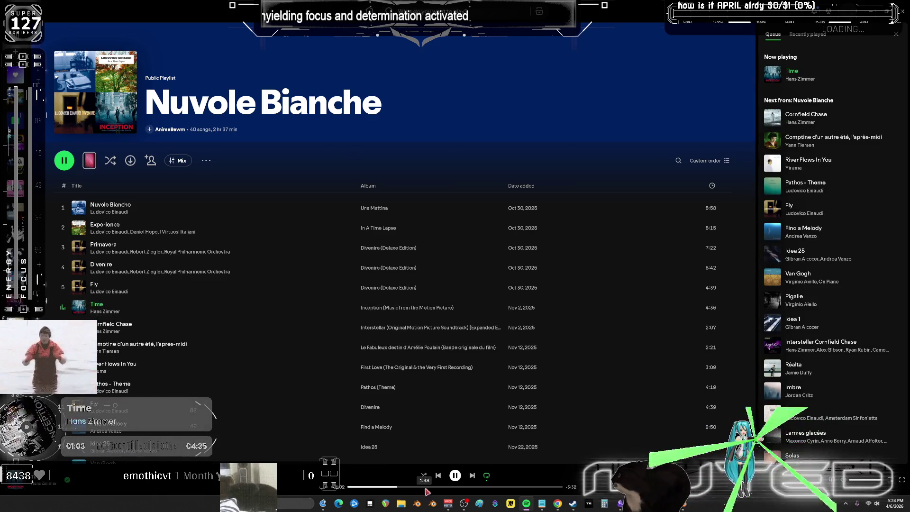
pyautogui.click(444, 488)
pyautogui.click(495, 488)
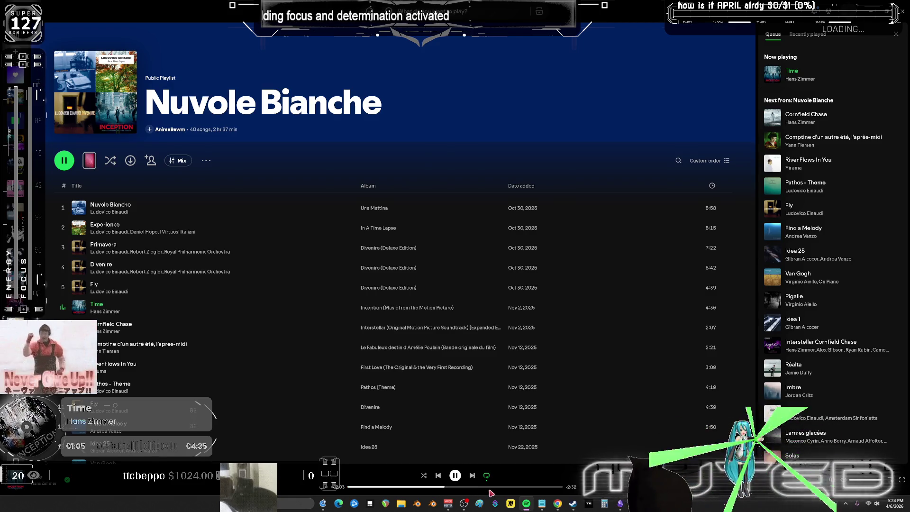
pyautogui.scroll(-2, 167, 317)
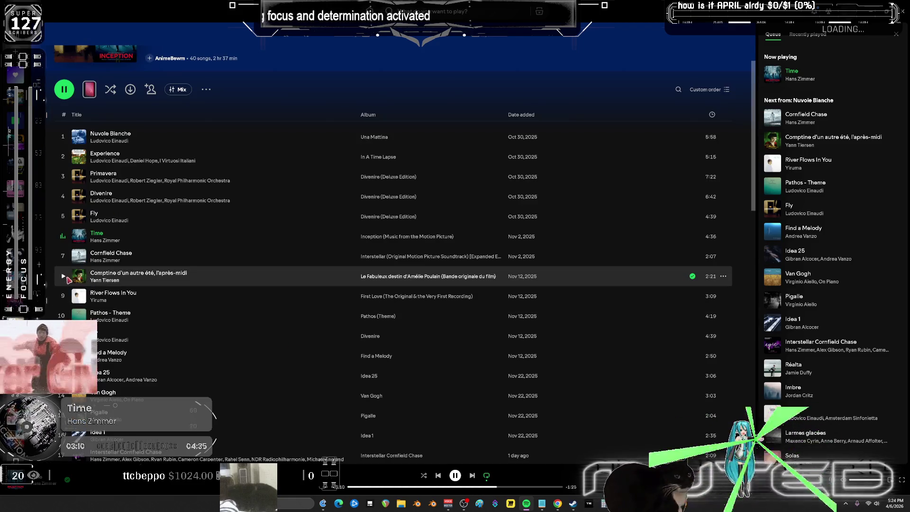
pyautogui.click(63, 256)
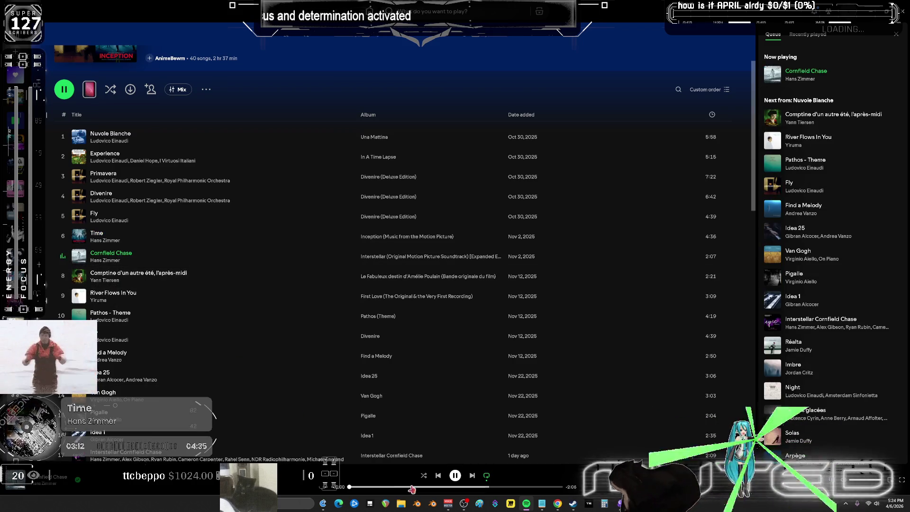
pyautogui.click(424, 487)
pyautogui.click(451, 487)
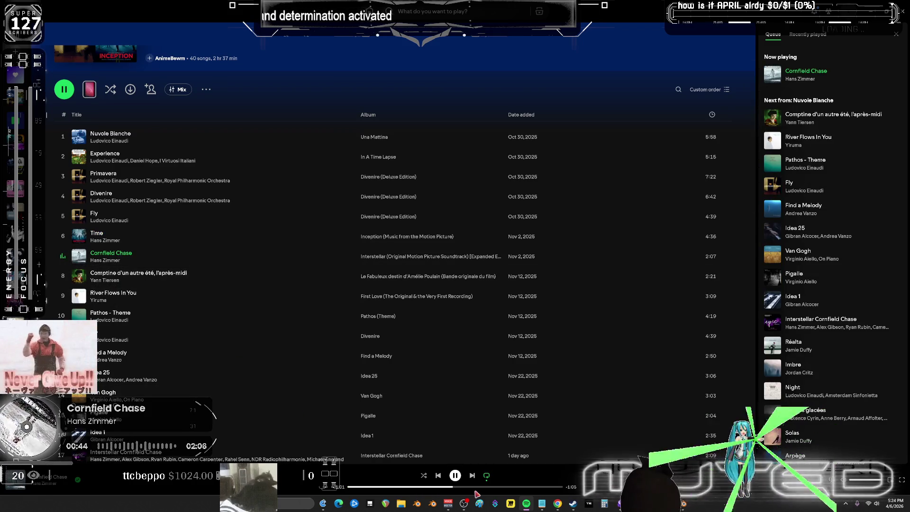
pyautogui.click(489, 487)
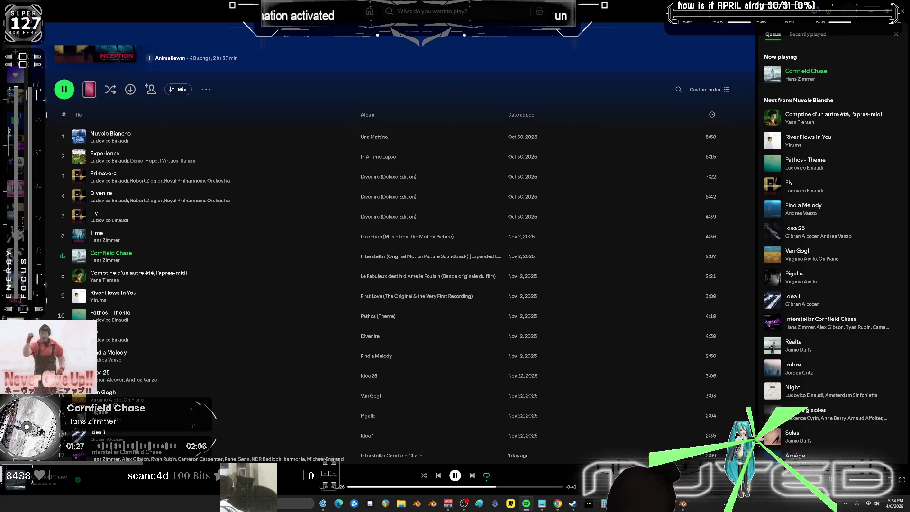
# Step: On Ragnarök Radio, play VYBRANCY, Overdrive, then ikasu, rewinding it slightly from 0:42
pyautogui.hotkey('alt', 'Left')
pyautogui.hotkey('alt', 'Right')
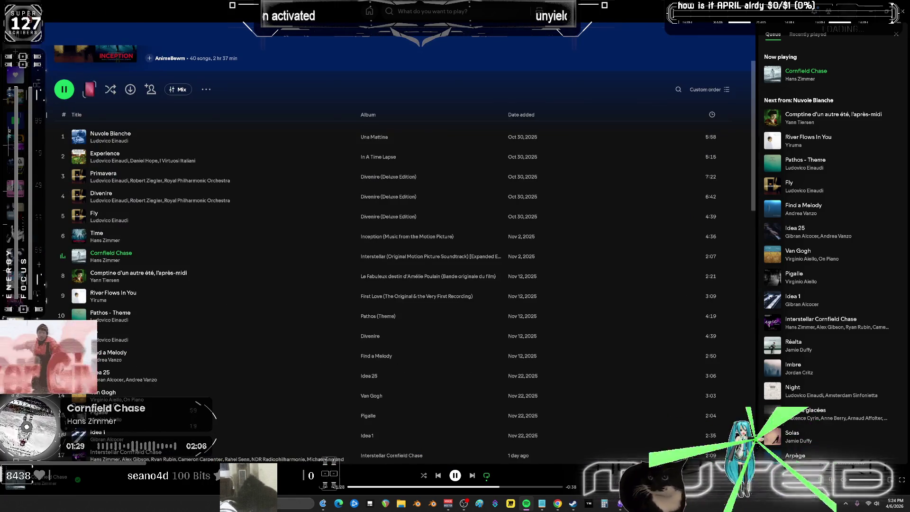
pyautogui.hotkey('alt', 'Right')
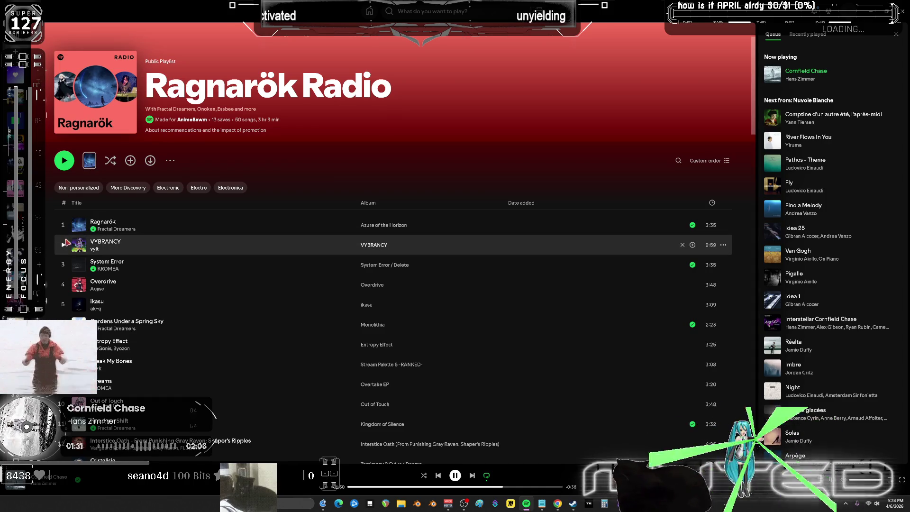
pyautogui.click(63, 245)
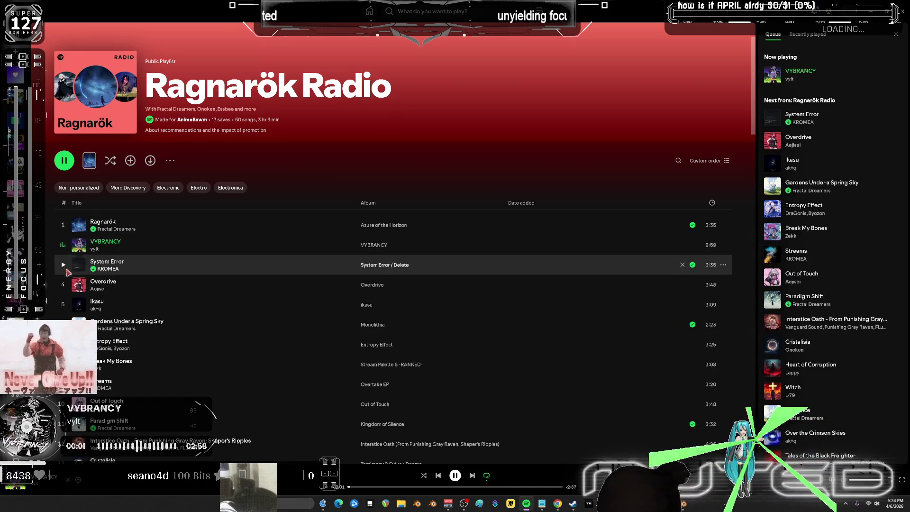
pyautogui.click(64, 285)
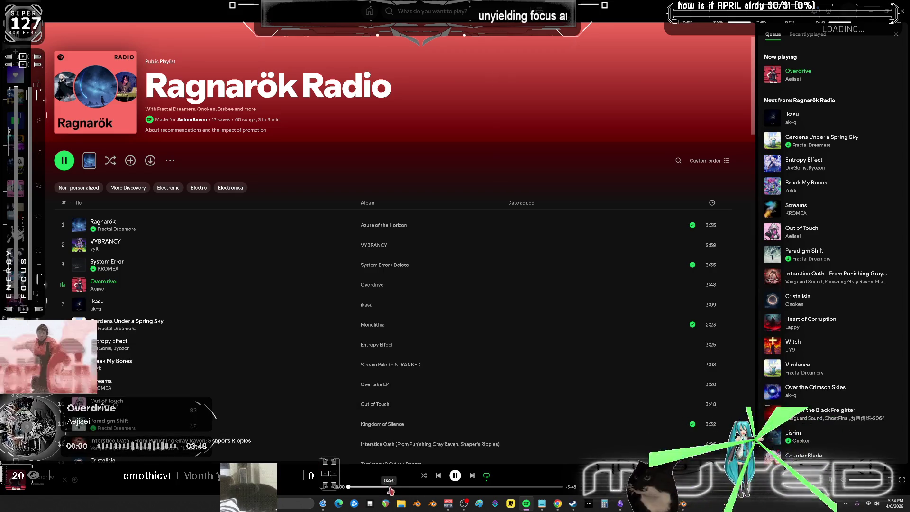
pyautogui.doubleClick(181, 305)
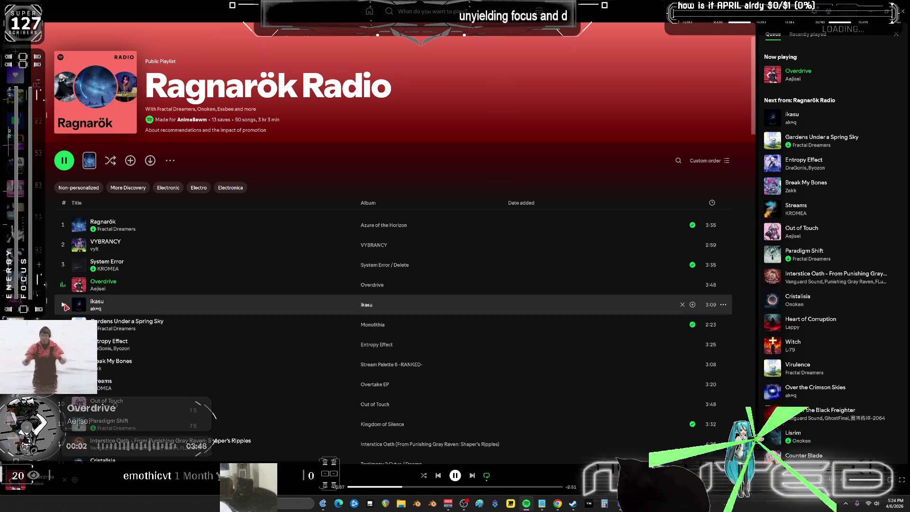
pyautogui.click(396, 487)
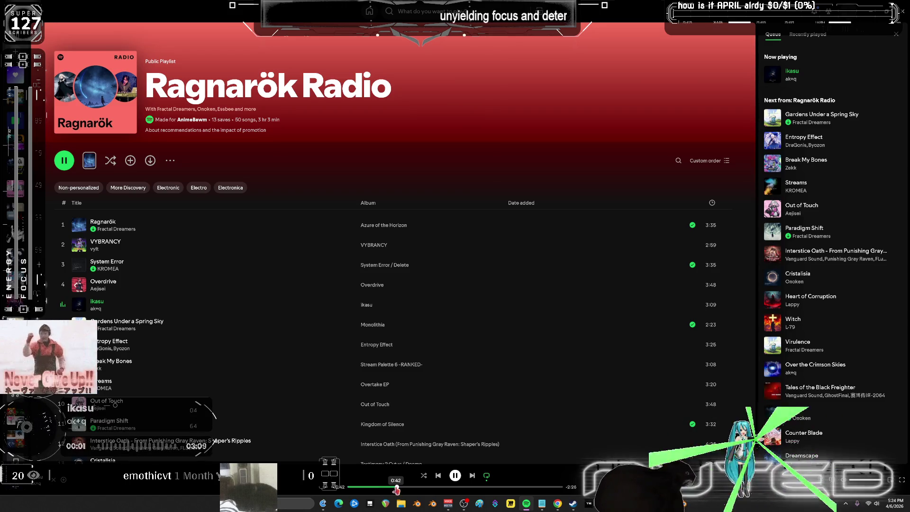
pyautogui.moveTo(397, 487)
pyautogui.mouseDown()
pyautogui.moveTo(351, 488)
pyautogui.moveTo(439, 488)
pyautogui.moveTo(383, 490)
pyautogui.mouseUp()
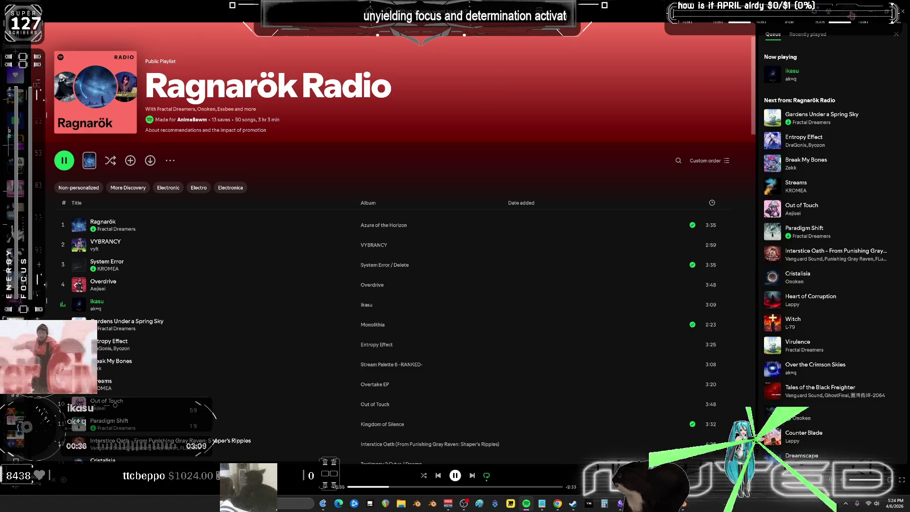
pyautogui.hotkey('alt', 'Tab')
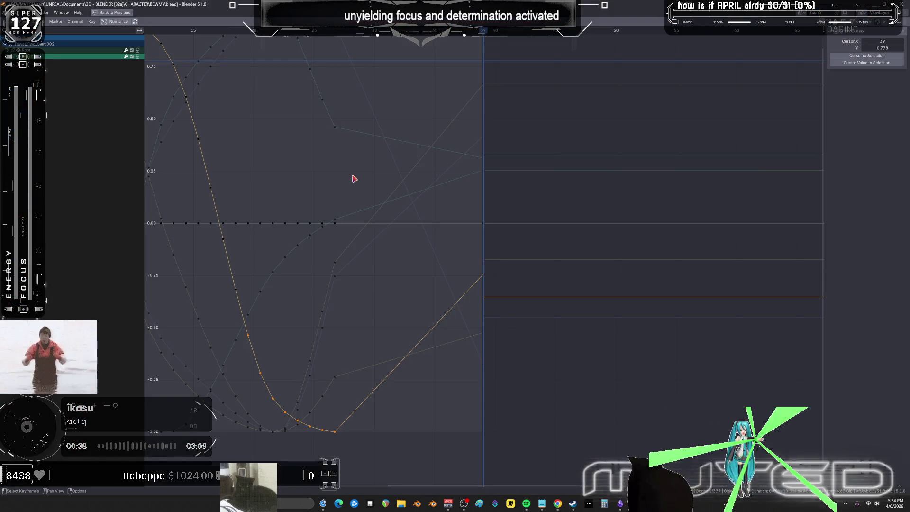
# Step: Zoom the graph out to show all curves and restore the full animation workspace
pyautogui.moveTo(620, 268)
pyautogui.keyDown('ctrl'); pyautogui.mouseDown(button='middle')
pyautogui.moveTo(473, 220)
pyautogui.moveTo(489, 252)
pyautogui.moveTo(538, 276)
pyautogui.moveTo(514, 286)
pyautogui.mouseUp(button='middle'); pyautogui.keyUp('ctrl')
pyautogui.hotkey('ctrl', 'space')
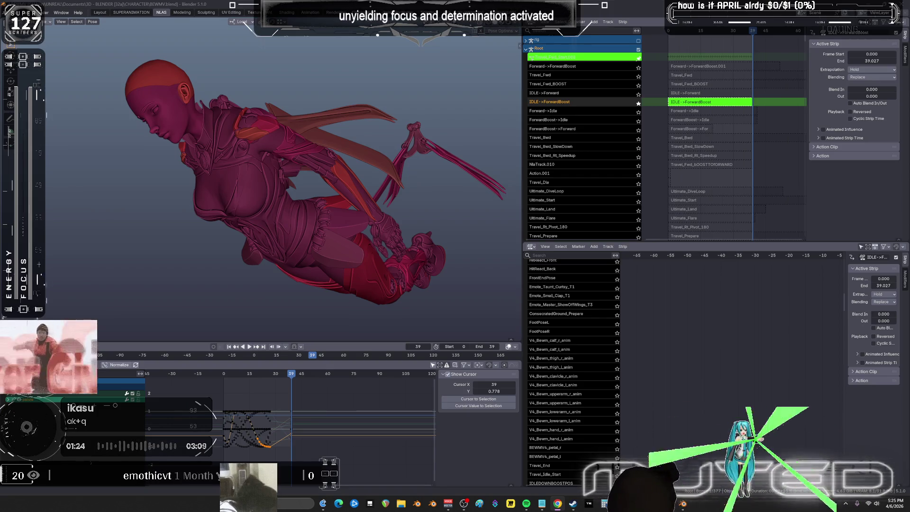
# Step: Select all IDLE->ForwardBoost keys and attempt a snap, undoing an accidental snap to cursor value
pyautogui.moveTo(328, 437); pyautogui.dragTo(359, 426, button='middle')
pyautogui.moveTo(329, 376); pyautogui.dragTo(324, 377)
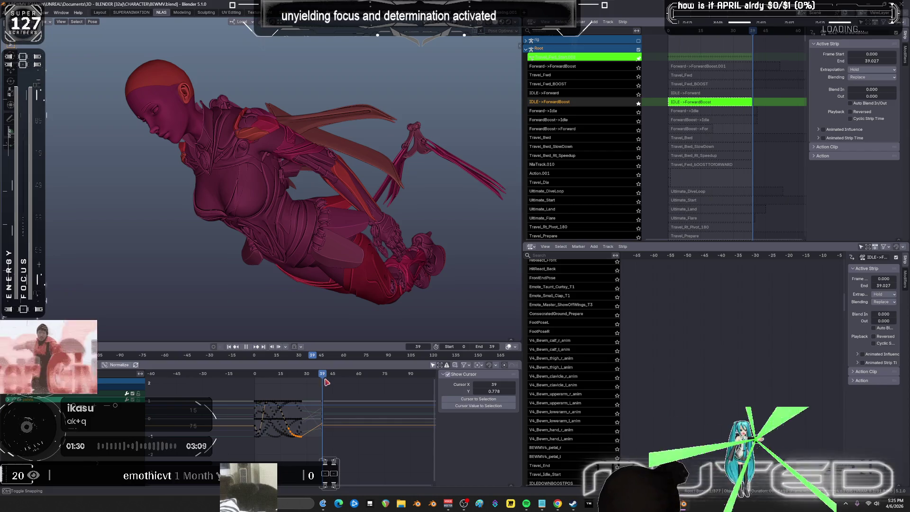
pyautogui.hotkey('ctrl', 'space')
pyautogui.press('a')
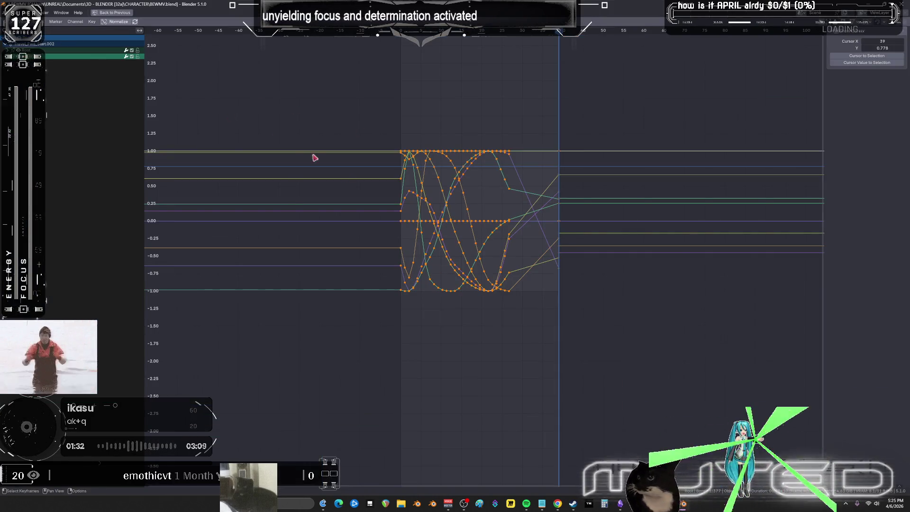
pyautogui.hotkey('ctrl', 'space')
pyautogui.click(91, 22)
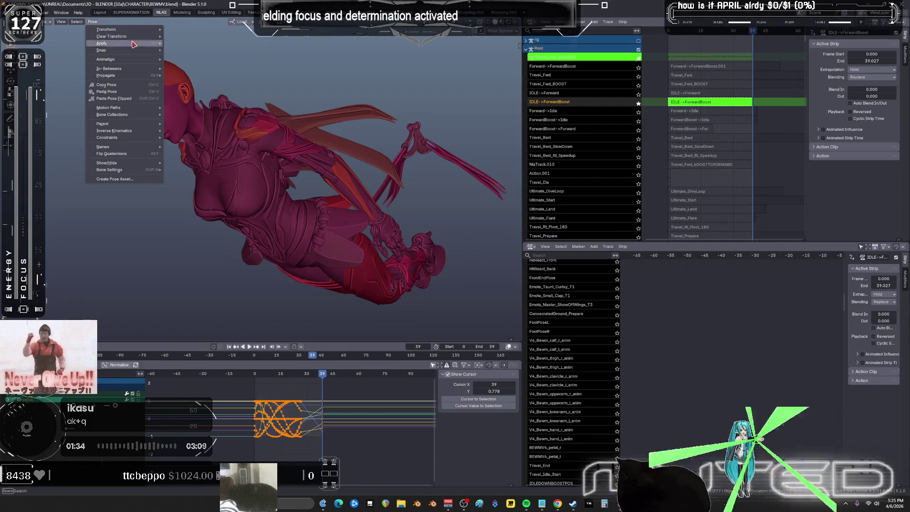
pyautogui.rightClick(107, 378)
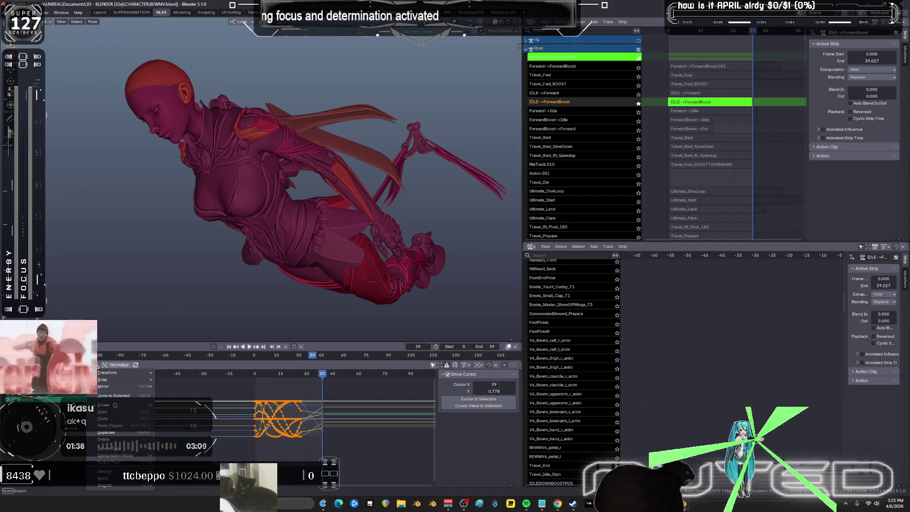
pyautogui.moveTo(131, 383)
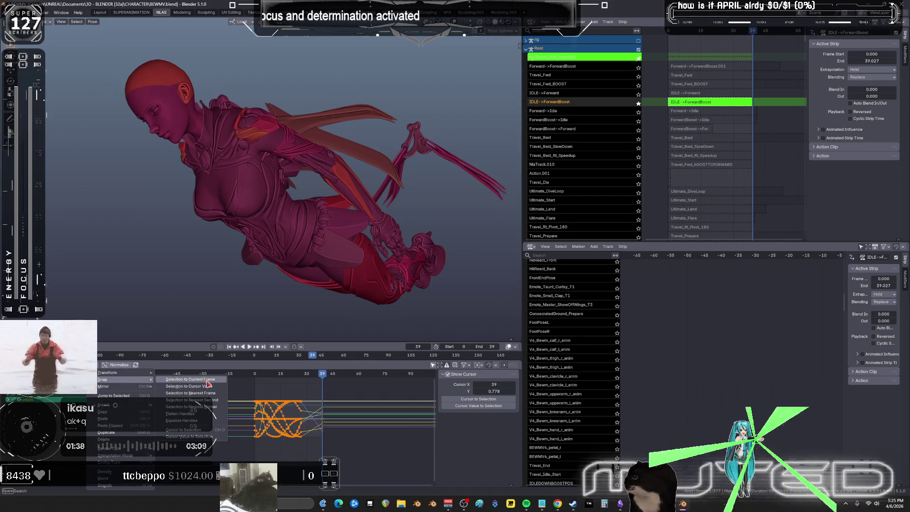
pyautogui.click(208, 385)
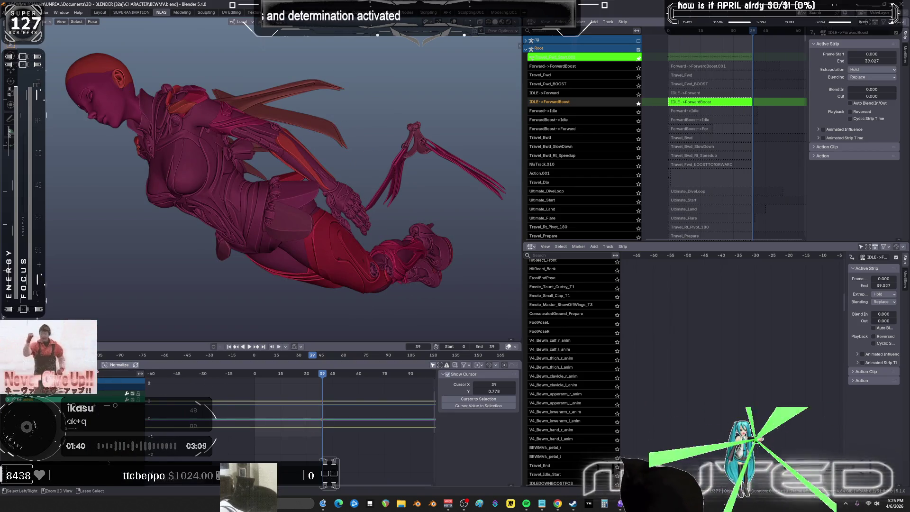
pyautogui.hotkey('ctrl', 'z')
# Step: Snap all keys to the nearest whole frame and delete the keys at frame 39
pyautogui.rightClick(109, 379)
pyautogui.moveTo(137, 380)
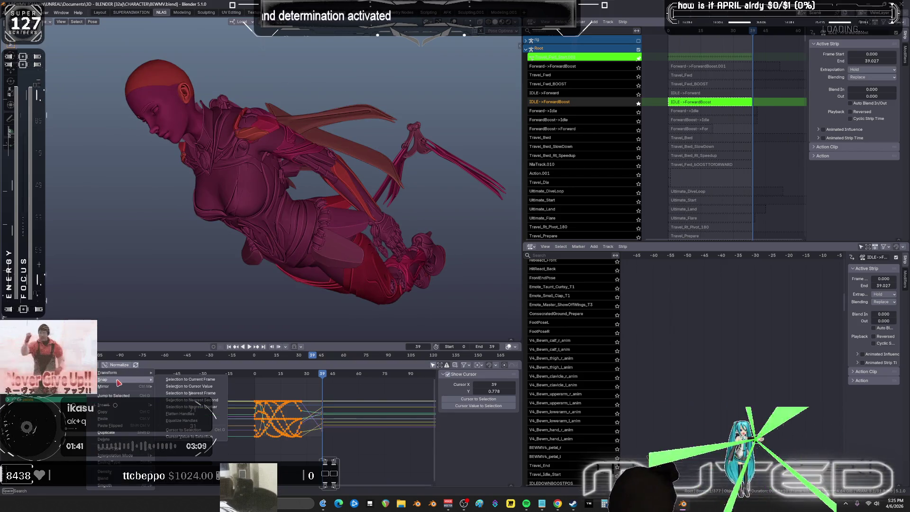
pyautogui.click(203, 394)
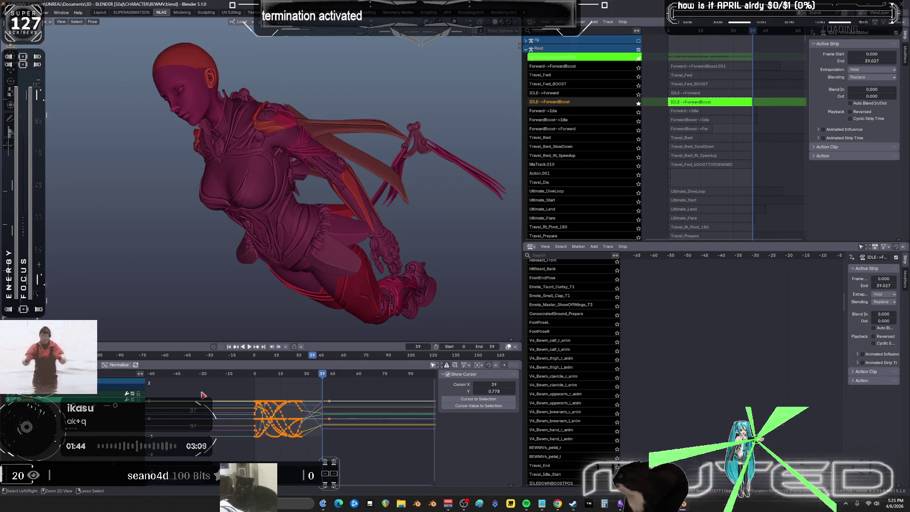
pyautogui.click(322, 429)
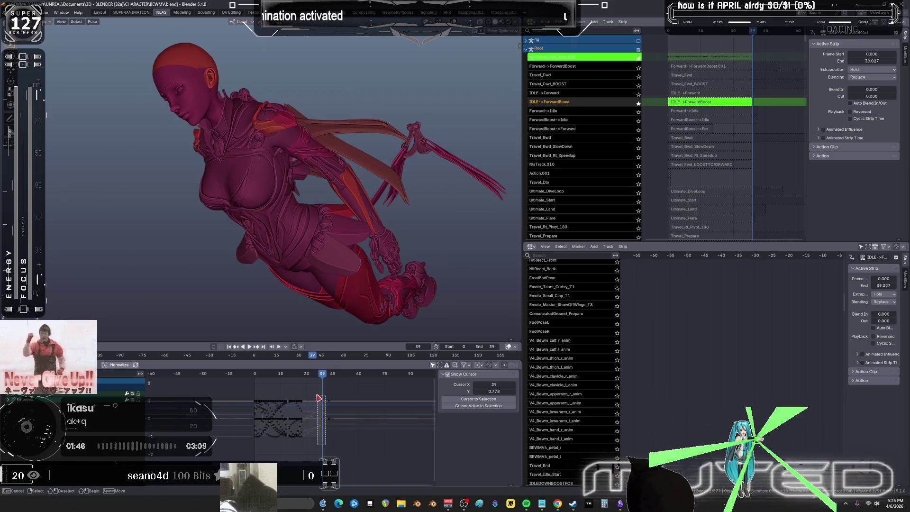
pyautogui.press('Delete')
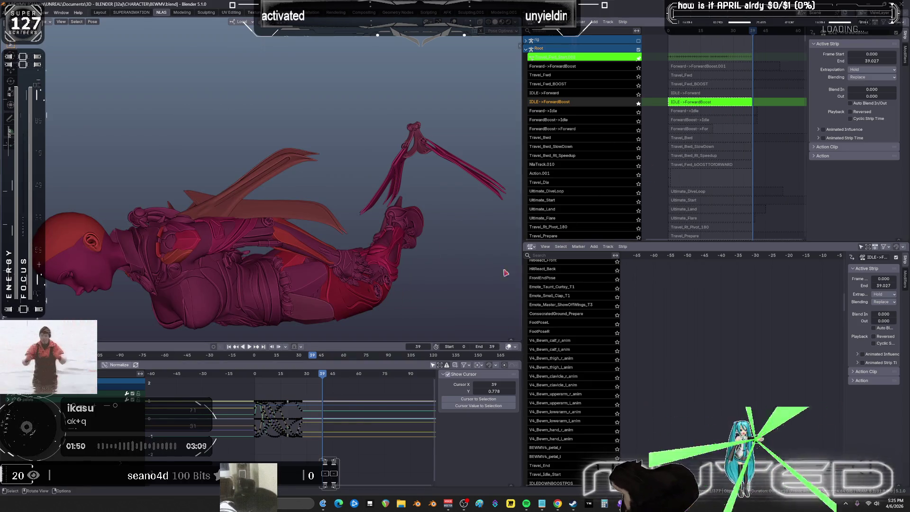
# Step: Jump back to the animation start, stop playback, and exit tweak mode on the strip
pyautogui.moveTo(321, 378)
pyautogui.mouseDown()
pyautogui.moveTo(247, 378)
pyautogui.moveTo(305, 388)
pyautogui.mouseUp()
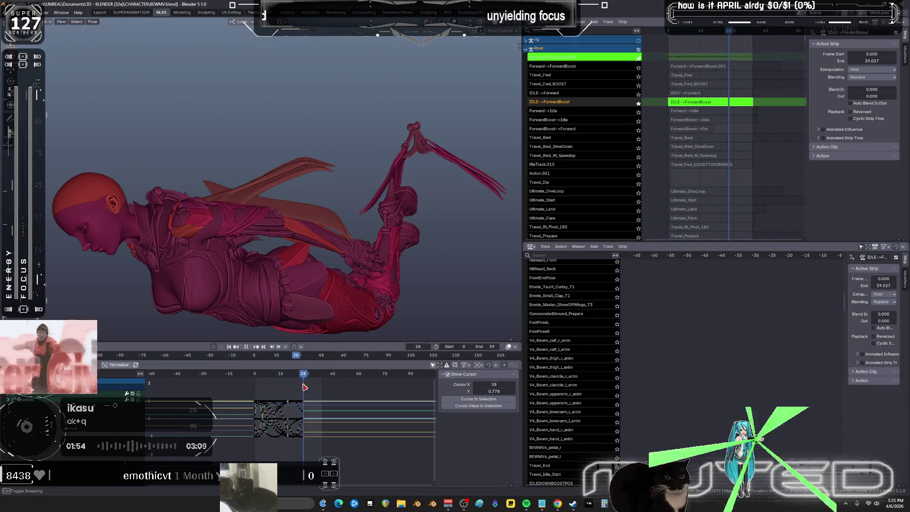
pyautogui.press('space')
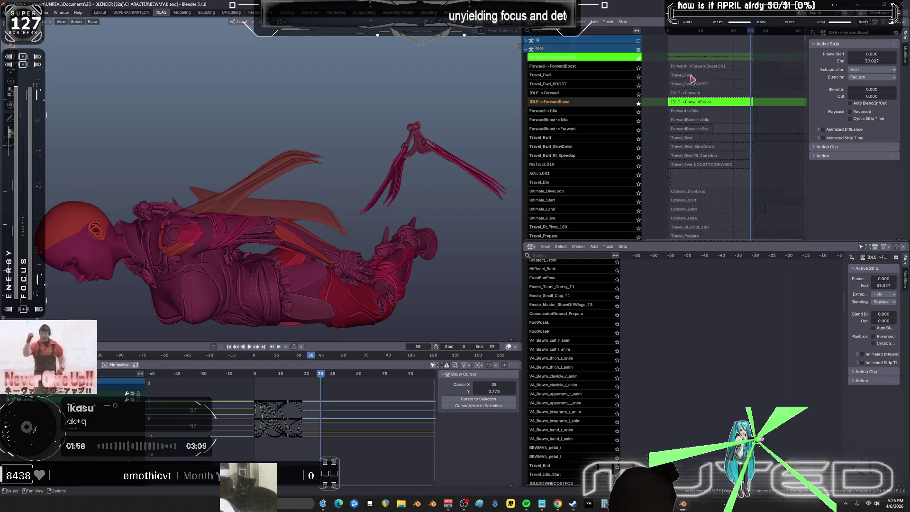
pyautogui.press('Tab')
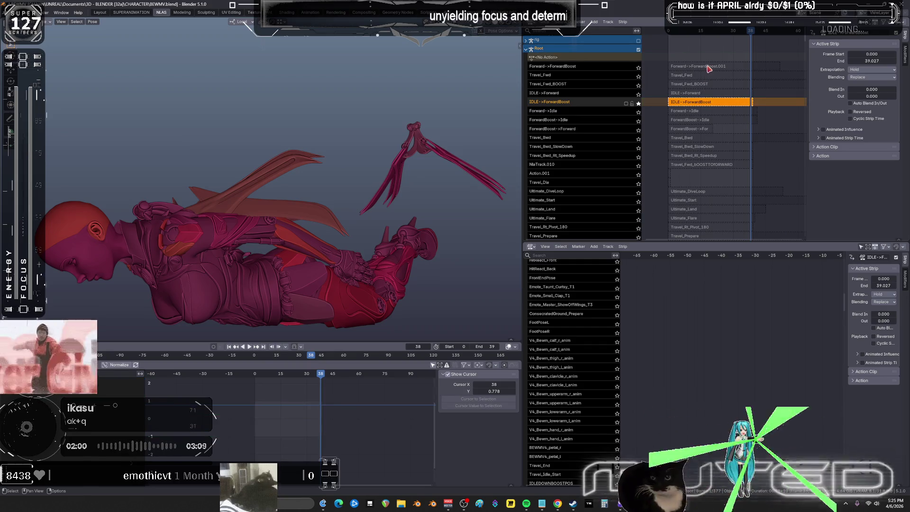
pyautogui.click(709, 69)
pyautogui.click(711, 89)
pyautogui.press('Tab')
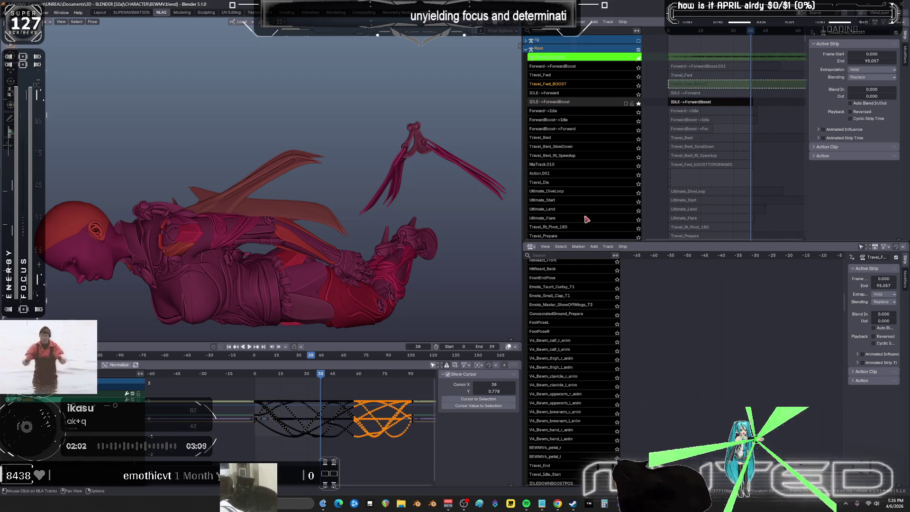
pyautogui.press('space')
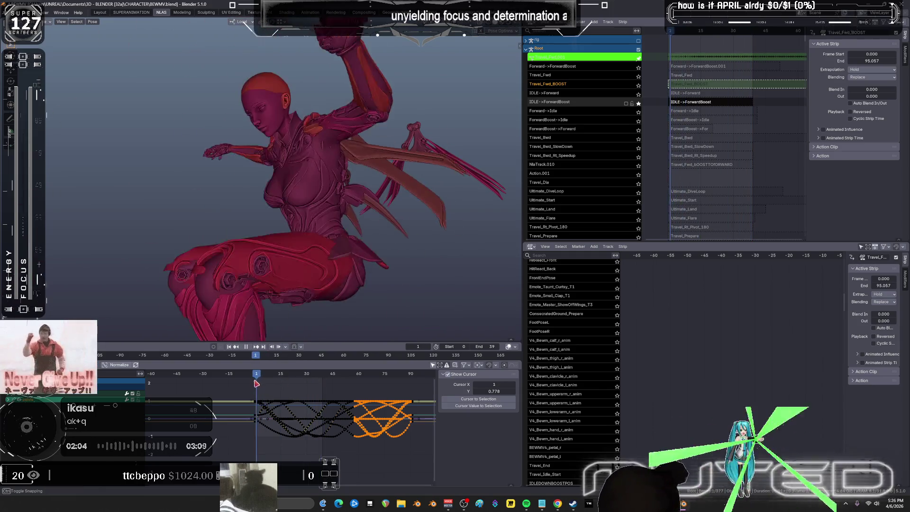
pyautogui.moveTo(417, 393)
pyautogui.mouseDown()
pyautogui.moveTo(310, 379)
pyautogui.moveTo(324, 380)
pyautogui.mouseUp()
pyautogui.hotkey('ctrl', 'space')
pyautogui.moveTo(362, 349)
pyautogui.keyDown('ctrl'); pyautogui.mouseDown(button='middle')
pyautogui.moveTo(588, 227)
pyautogui.moveTo(605, 262)
pyautogui.moveTo(532, 252)
pyautogui.moveTo(561, 116)
pyautogui.mouseUp(button='middle'); pyautogui.keyUp('ctrl')
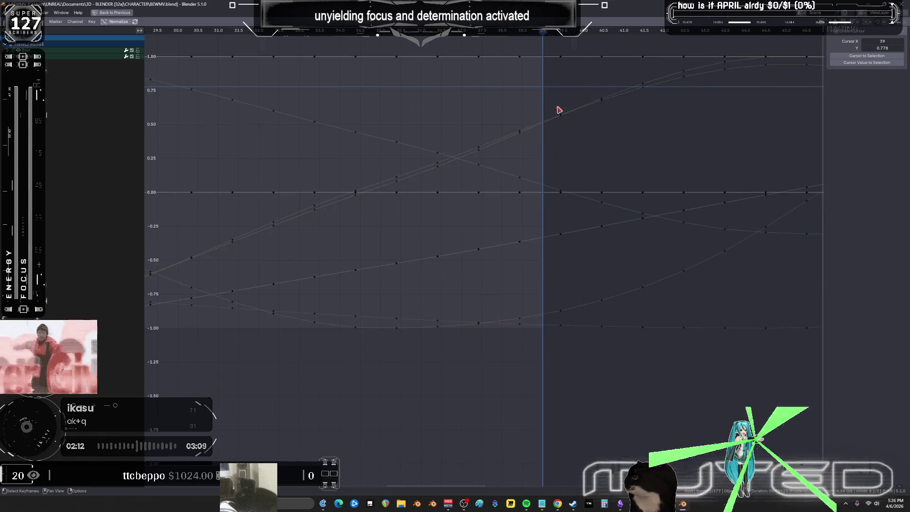
pyautogui.press('a')
pyautogui.scroll(-2, 550, 161)
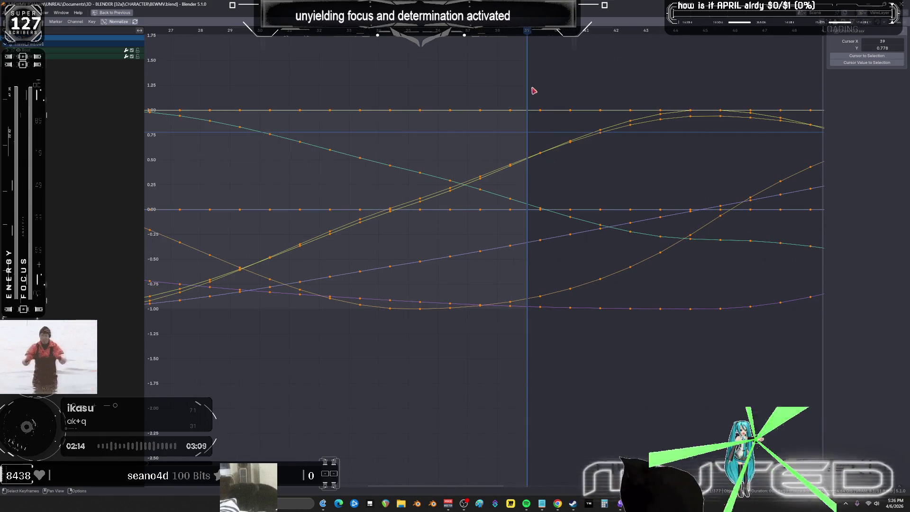
pyautogui.moveTo(531, 80); pyautogui.dragTo(555, 359)
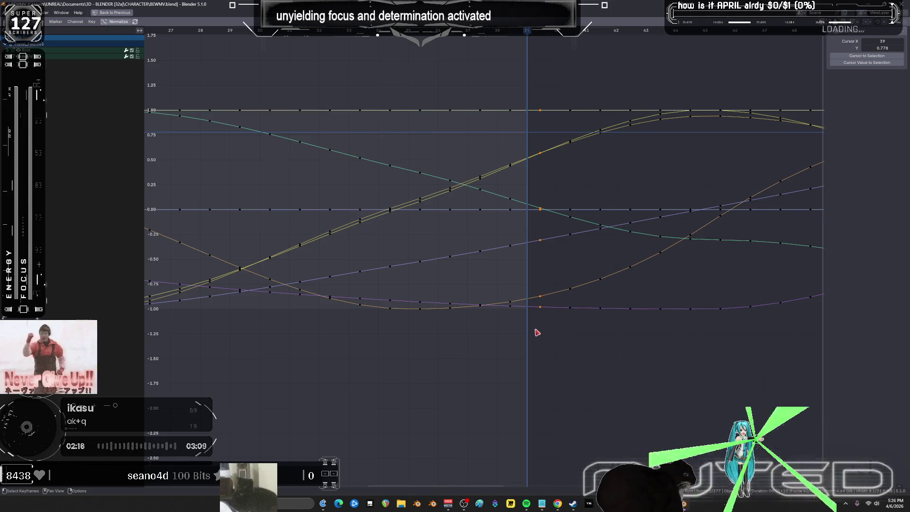
pyautogui.hotkey('ctrl', 'space')
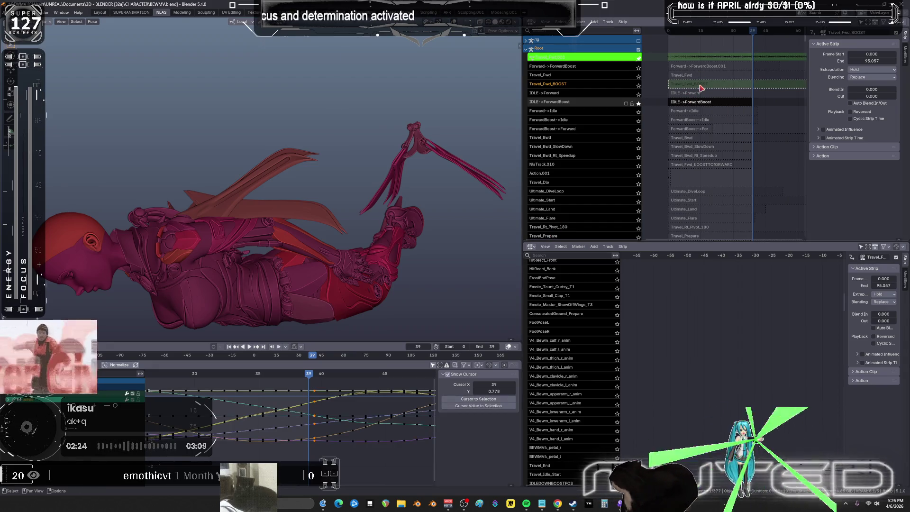
pyautogui.press('Tab')
pyautogui.click(696, 103)
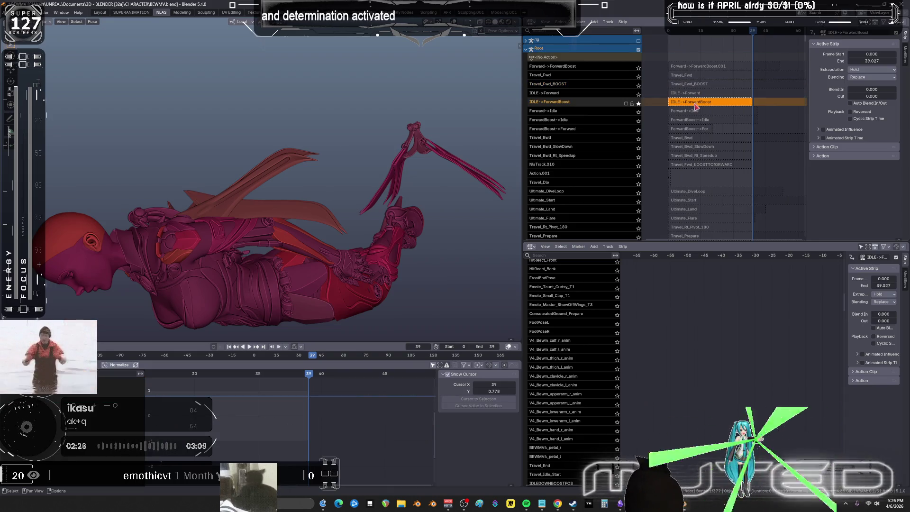
# Step: Enter tweak mode on the IDLE->ForwardBoost strip and zoom out the graph to show its curves
pyautogui.press('Tab')
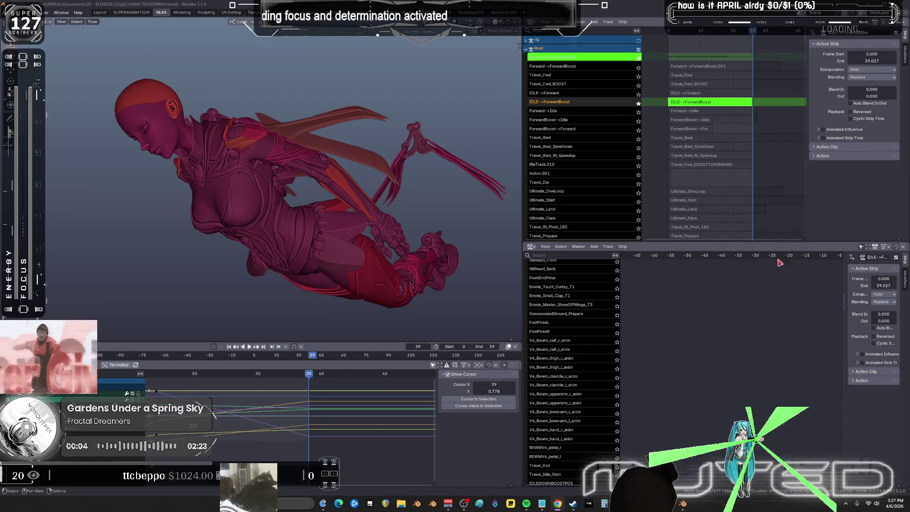
pyautogui.keyDown('ctrl'); pyautogui.moveTo(380, 411); pyautogui.dragTo(374, 411, button='middle'); pyautogui.keyUp('ctrl')
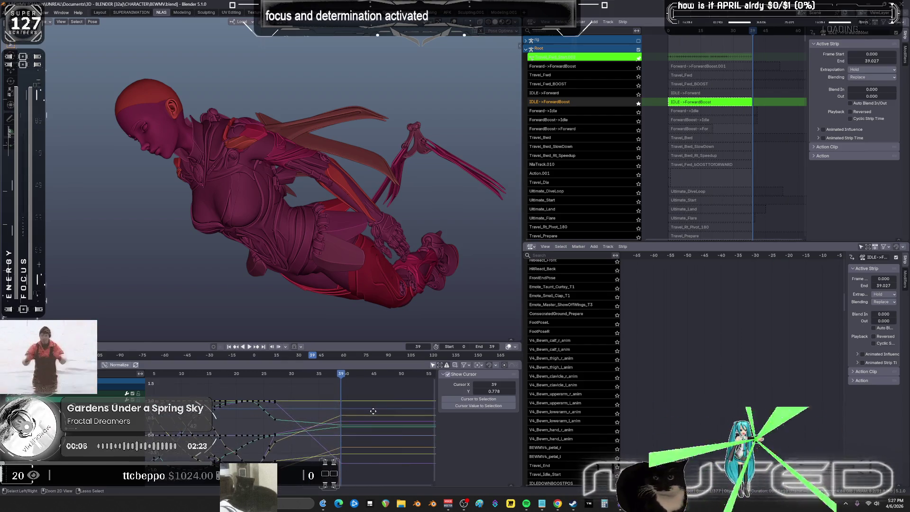
# Step: In the SUPERANIMATION workspace, try a breakdown pose on all bones near frame 36, then undo it
pyautogui.click(131, 13)
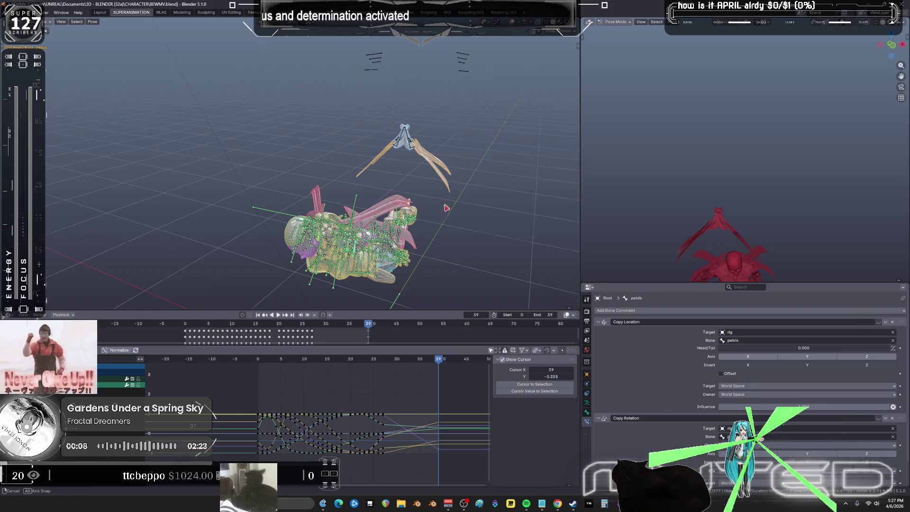
pyautogui.moveTo(437, 365); pyautogui.dragTo(420, 362)
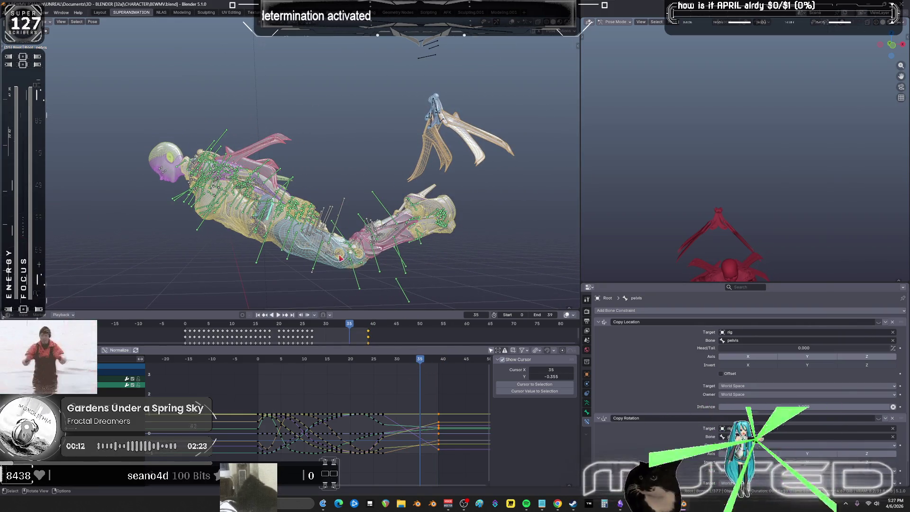
pyautogui.press('a')
pyautogui.hotkey('shift', 'e')
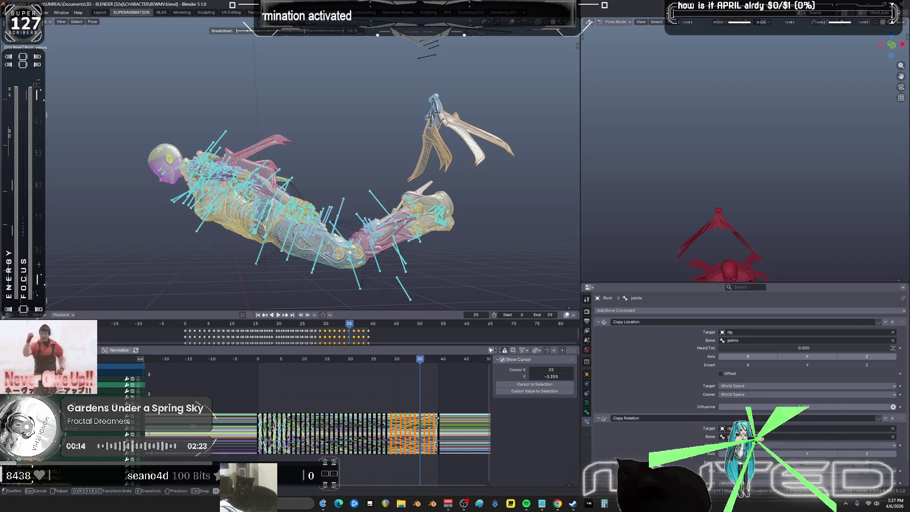
pyautogui.click(405, 299)
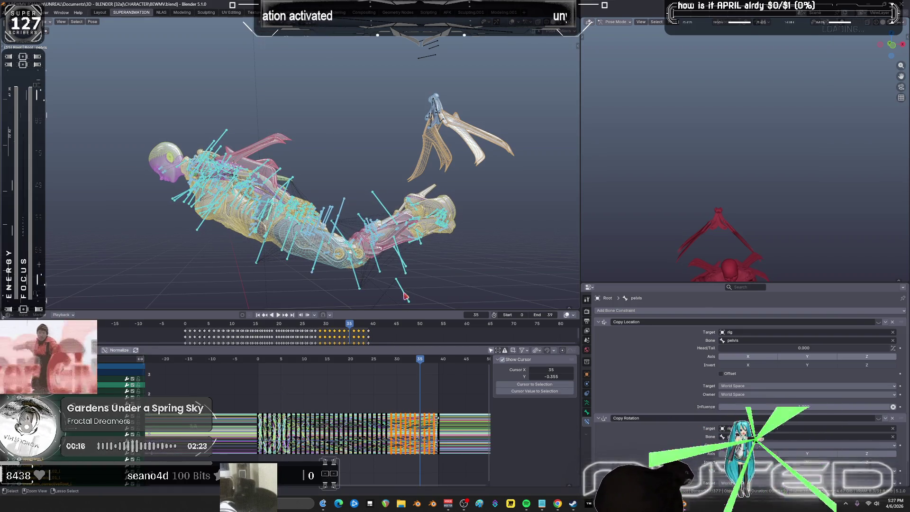
pyautogui.hotkey('ctrl', 'z')
pyautogui.hotkey('ctrl', 'z')
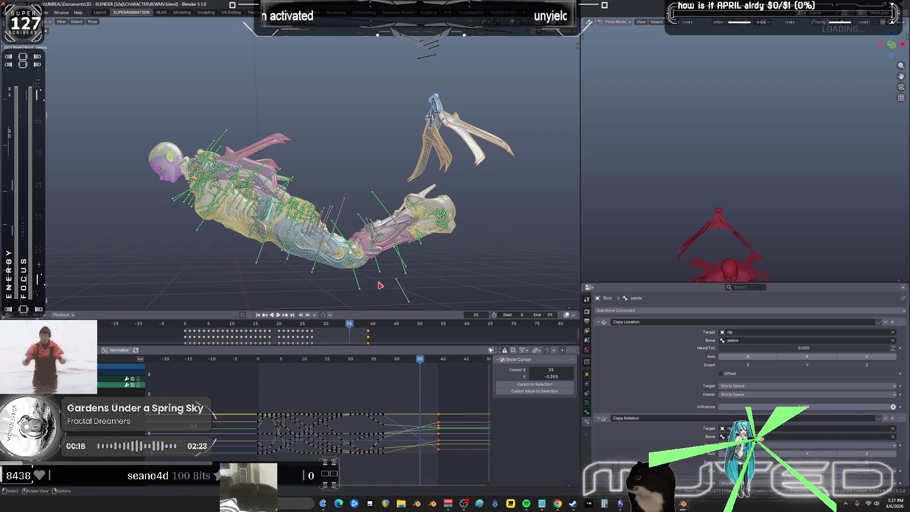
pyautogui.hotkey('ctrl', 'z')
pyautogui.moveTo(304, 199); pyautogui.dragTo(237, 118, button='middle')
# Step: Blend a breakdown pose at frame 35 and key the bones' rotation
pyautogui.hotkey('shift', 'e')
pyautogui.click(319, 176)
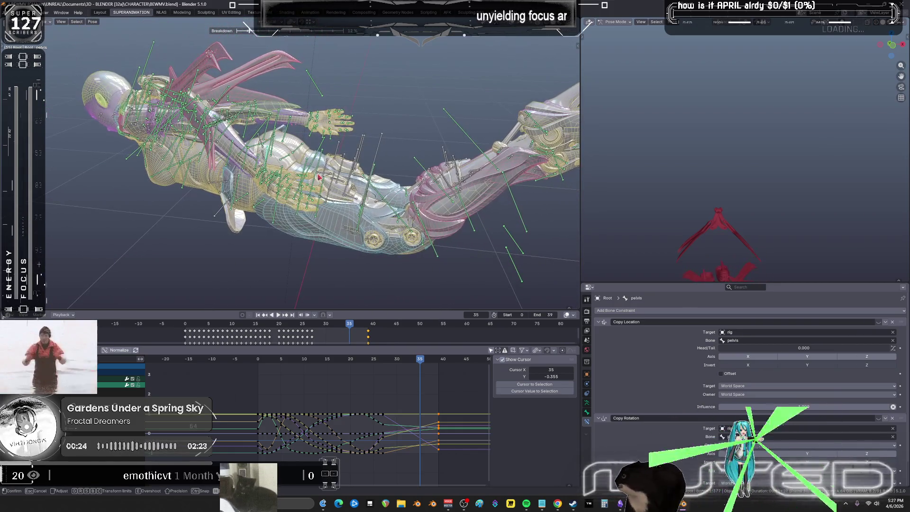
pyautogui.press('i')
pyautogui.click(359, 151)
pyautogui.press('i')
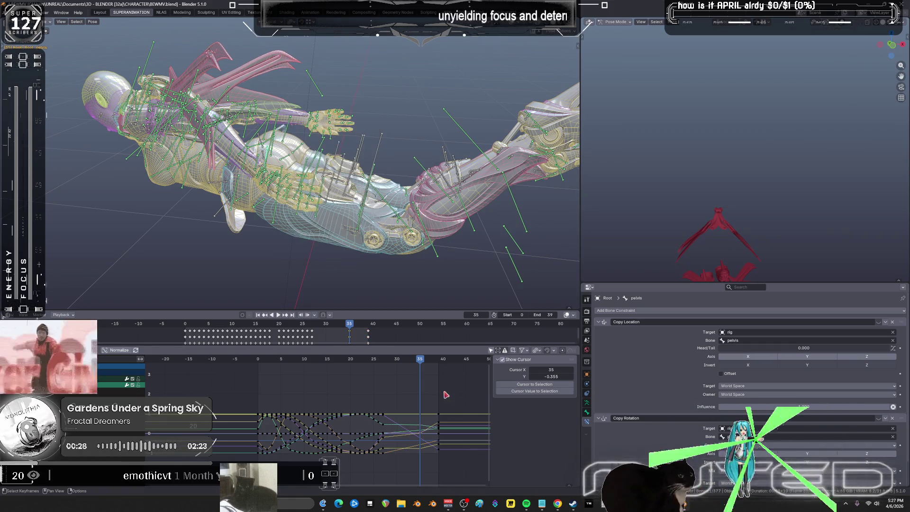
# Step: Blend a breakdown pose at frame 33 and key it
pyautogui.click(411, 361)
pyautogui.hotkey('shift', 'e')
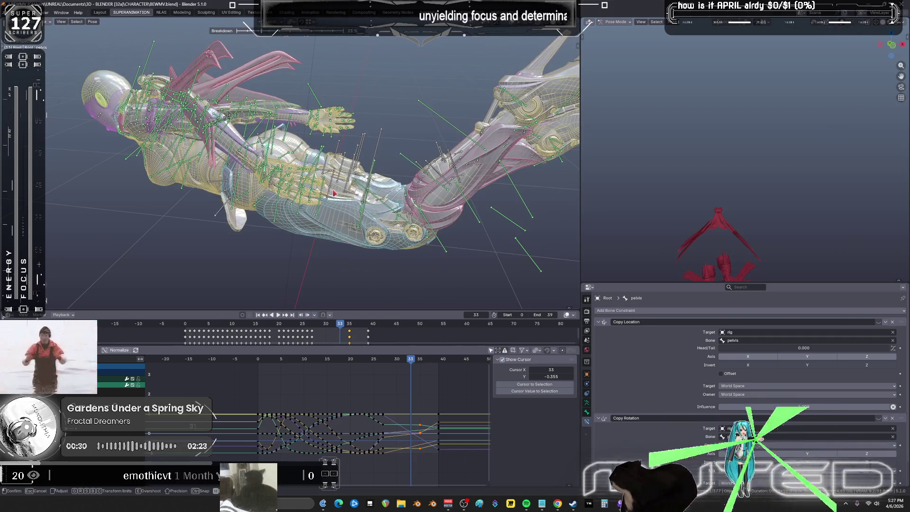
pyautogui.click(335, 194)
pyautogui.press('i')
pyautogui.click(331, 205)
# Step: Review motion over frames 17–30, maximize the Graph Editor, and select keys near frame 30
pyautogui.moveTo(411, 362)
pyautogui.mouseDown()
pyautogui.moveTo(353, 368)
pyautogui.moveTo(393, 369)
pyautogui.mouseUp()
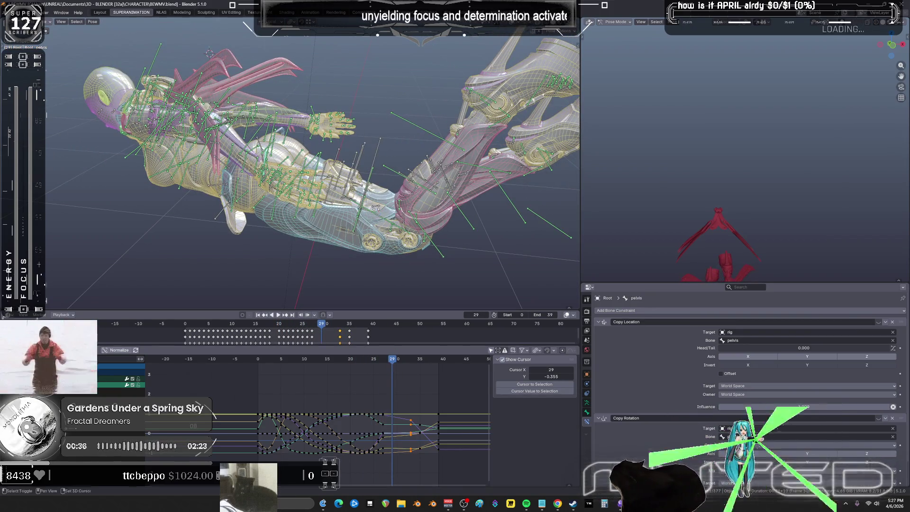
pyautogui.hotkey('ctrl', 'space')
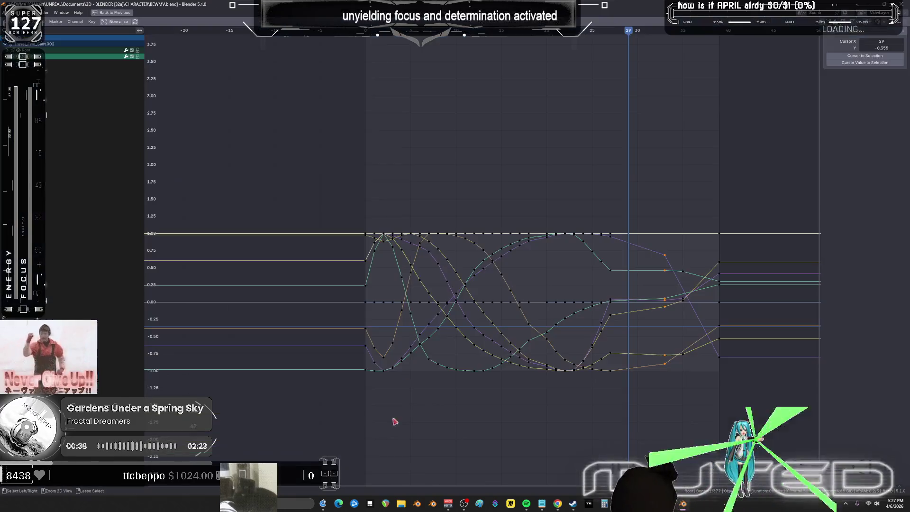
pyautogui.moveTo(645, 411); pyautogui.dragTo(614, 203)
# Step: Shift the keys near frame 26 about two frames later
pyautogui.press('g')
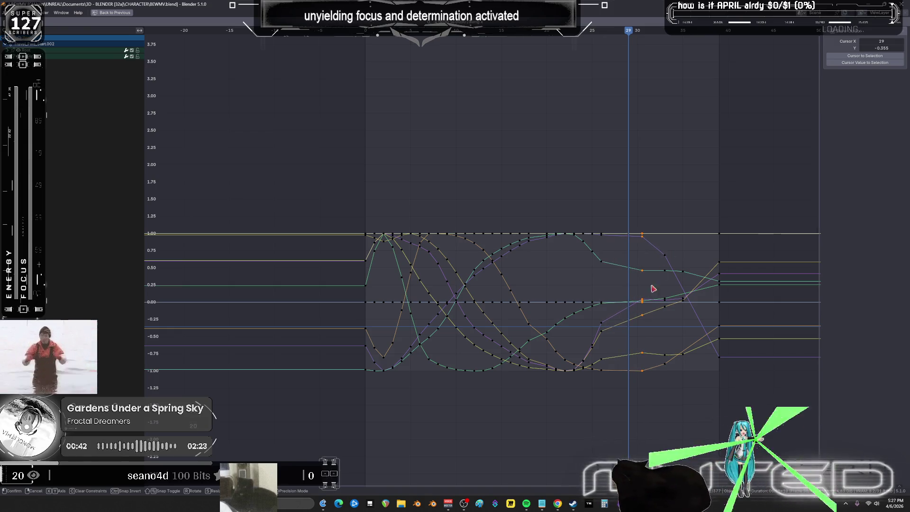
pyautogui.press('Escape')
pyautogui.moveTo(633, 402)
pyautogui.mouseDown()
pyautogui.moveTo(600, 256)
pyautogui.moveTo(600, 207)
pyautogui.mouseUp()
pyautogui.press('g')
pyautogui.click(619, 205)
# Step: Select the keys from frame 25 onward and frame all curves in the graph
pyautogui.moveTo(717, 463)
pyautogui.mouseDown()
pyautogui.moveTo(569, 208)
pyautogui.moveTo(585, 176)
pyautogui.mouseUp()
pyautogui.moveTo(634, 274); pyautogui.dragTo(629, 272, button='middle')
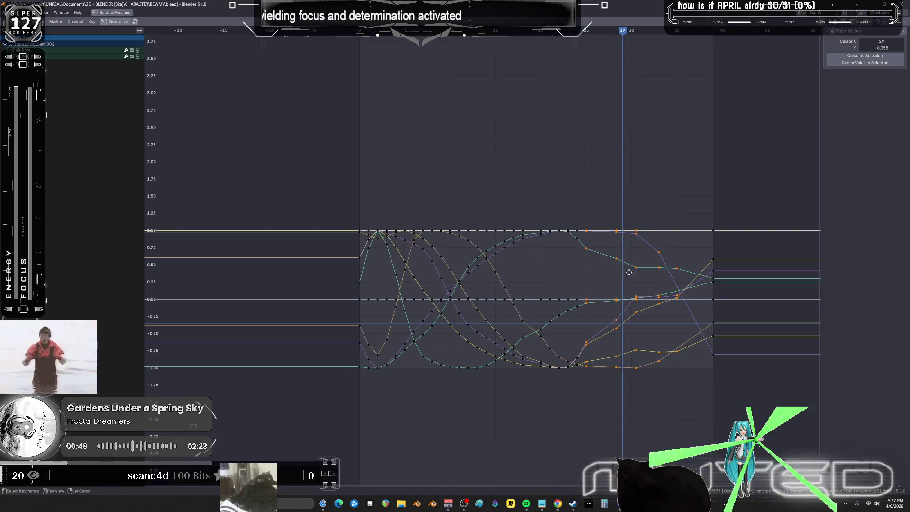
pyautogui.press('Home')
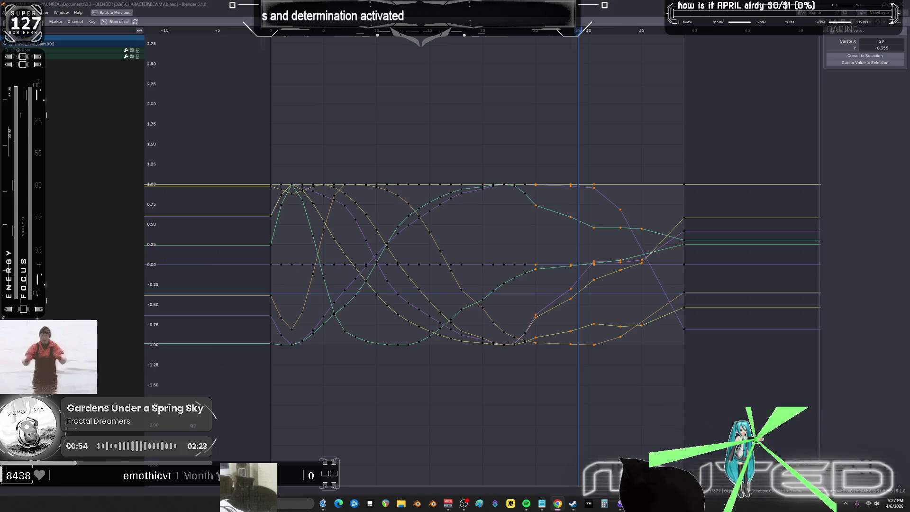
pyautogui.moveTo(670, 308); pyautogui.dragTo(572, 297, button='middle')
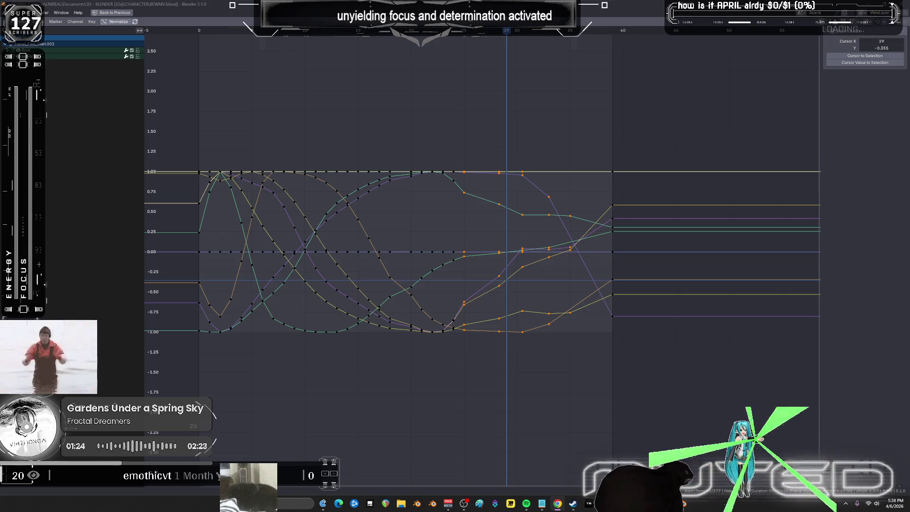
pyautogui.moveTo(476, 294); pyautogui.dragTo(423, 258, button='middle')
# Step: Cancel the pending move, box-select the late keys, and apply a Gaussian smooth
pyautogui.press('g')
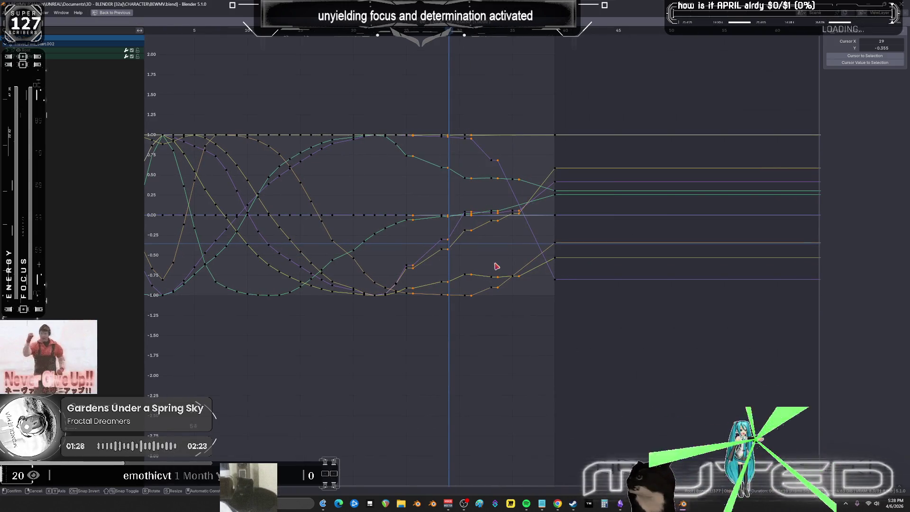
pyautogui.rightClick(499, 258)
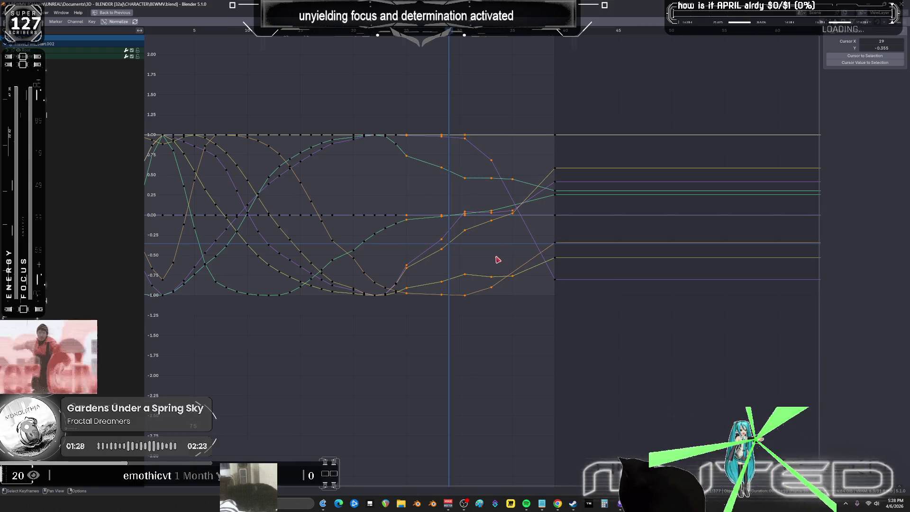
pyautogui.click(498, 260)
pyautogui.moveTo(536, 105)
pyautogui.mouseDown()
pyautogui.moveTo(452, 340)
pyautogui.moveTo(404, 372)
pyautogui.mouseUp()
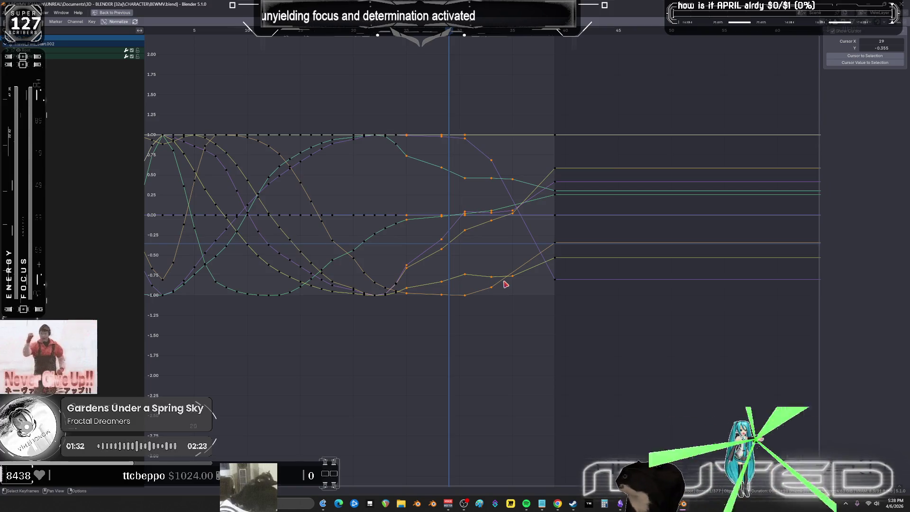
pyautogui.hotkey('shift', 's')
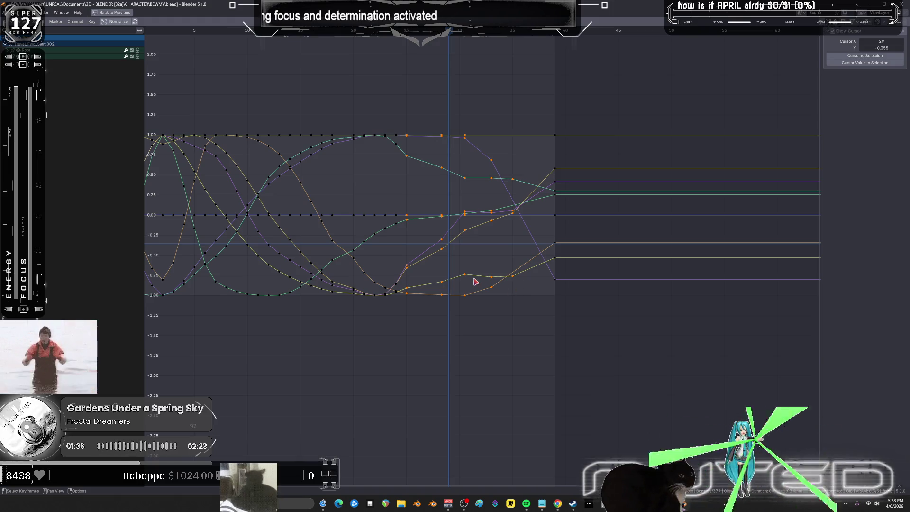
pyautogui.hotkey('alt', 's')
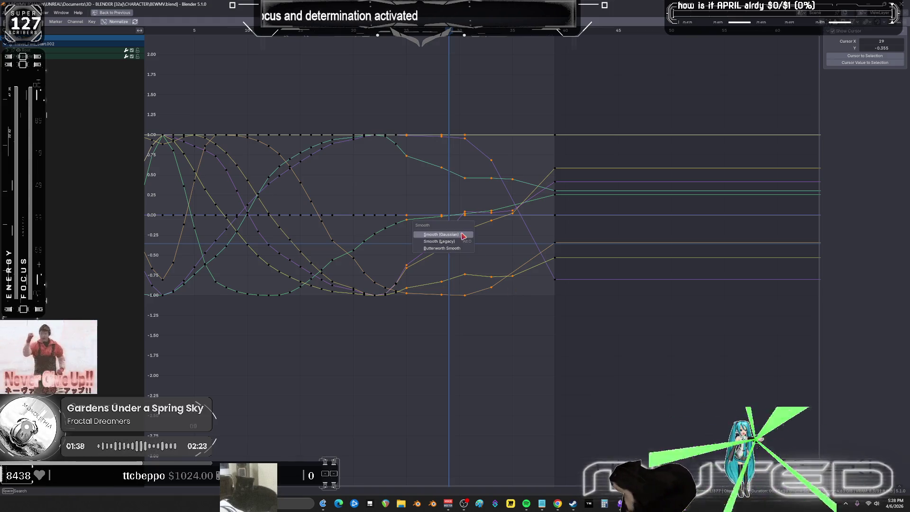
pyautogui.click(440, 235)
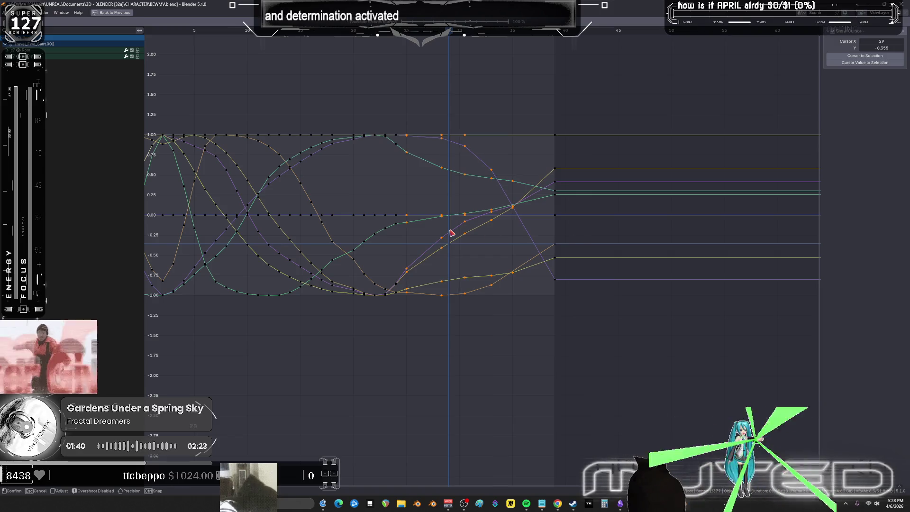
pyautogui.click(561, 232)
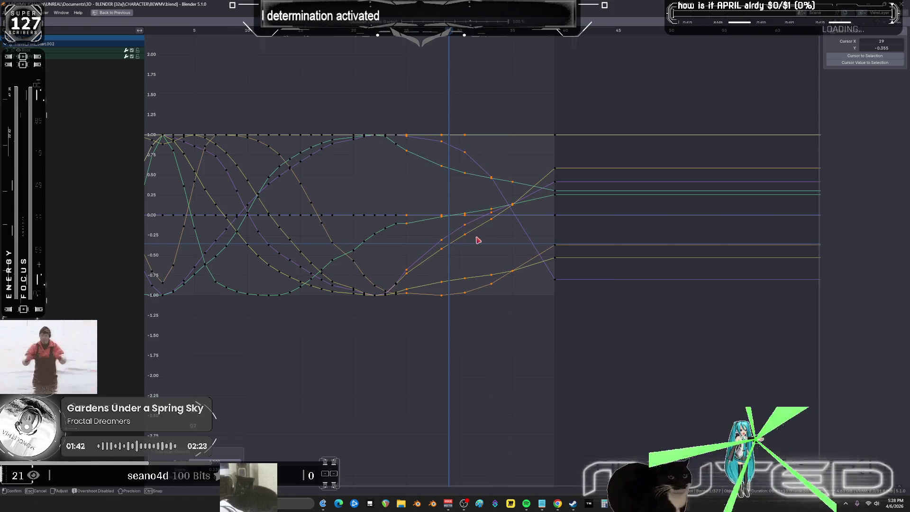
# Step: Apply a second Gaussian smoothing pass to the same keys
pyautogui.hotkey('alt', 's')
pyautogui.click(477, 240)
pyautogui.click(554, 256)
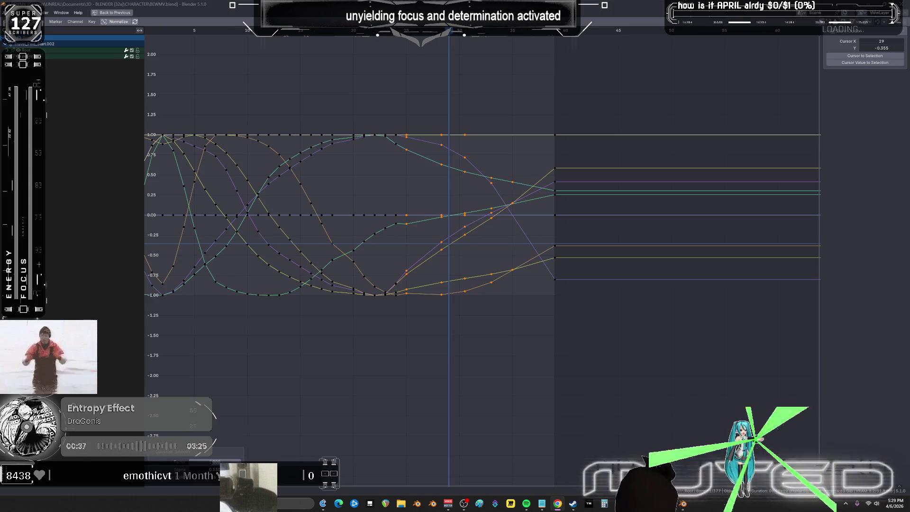
# Step: Restore the full layout and play the smoothed flight loop with the 3D view briefly maximized, then stop
pyautogui.hotkey('ctrl', 'space')
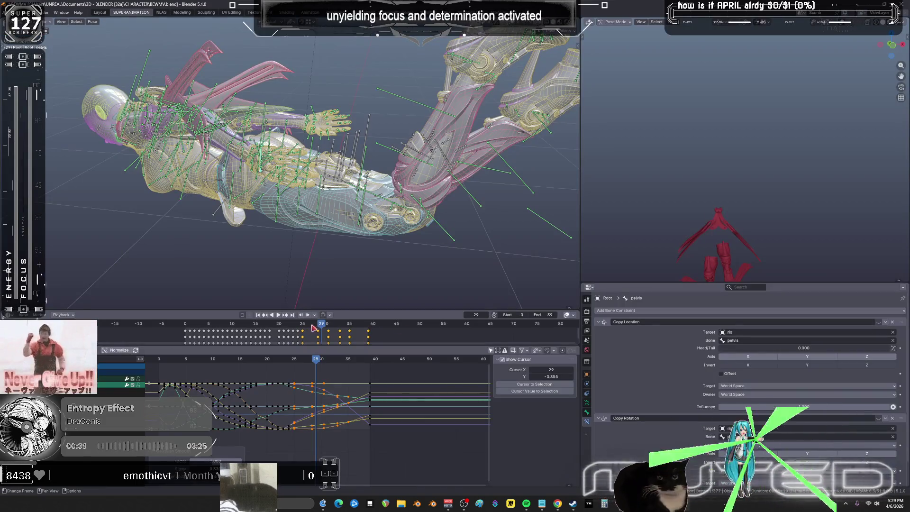
pyautogui.press('space')
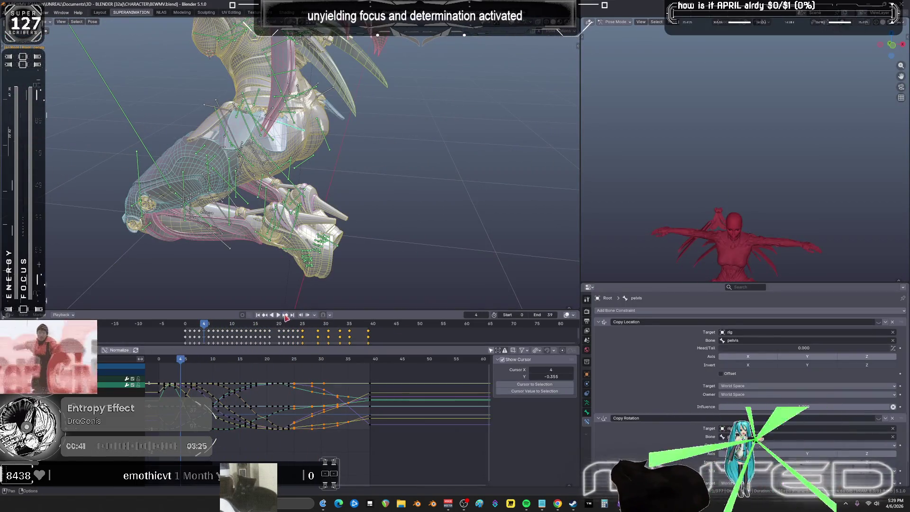
pyautogui.hotkey('ctrl', 'space')
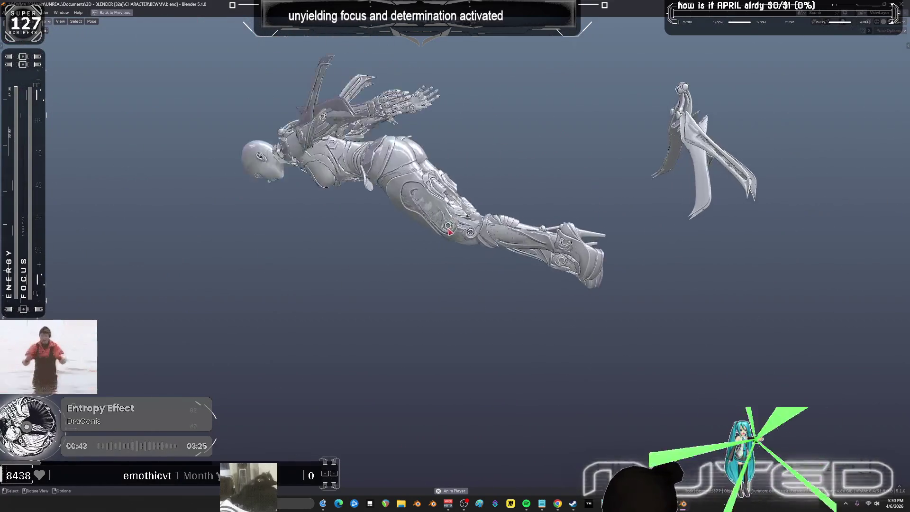
pyautogui.hotkey('ctrl', 'space')
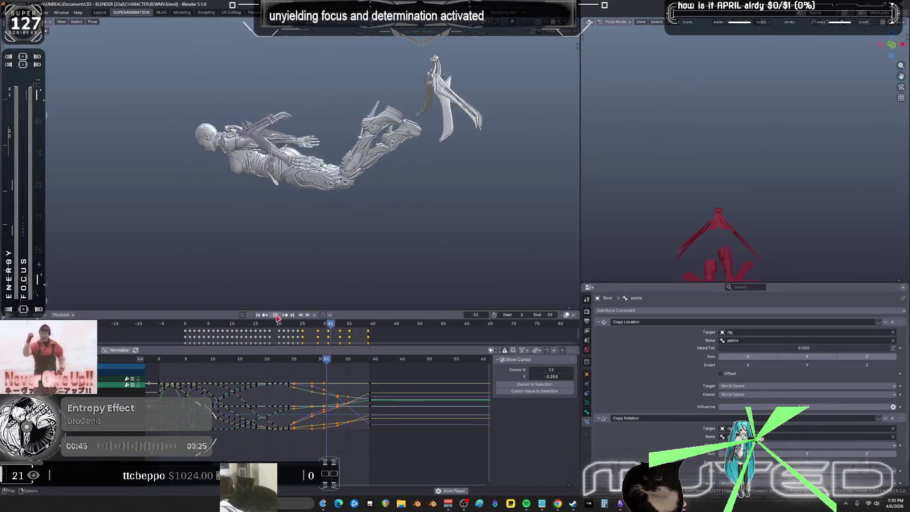
pyautogui.press('space')
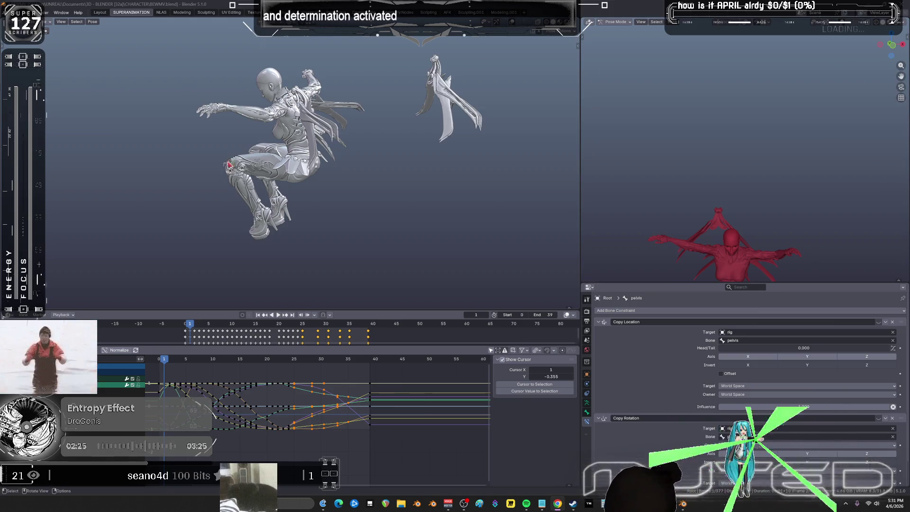
# Step: Orbit the character, scrub frames 1 to 12, stop playback, and switch to the NLA workspace
pyautogui.moveTo(277, 226); pyautogui.dragTo(300, 242, button='middle')
pyautogui.moveTo(164, 363); pyautogui.dragTo(371, 379)
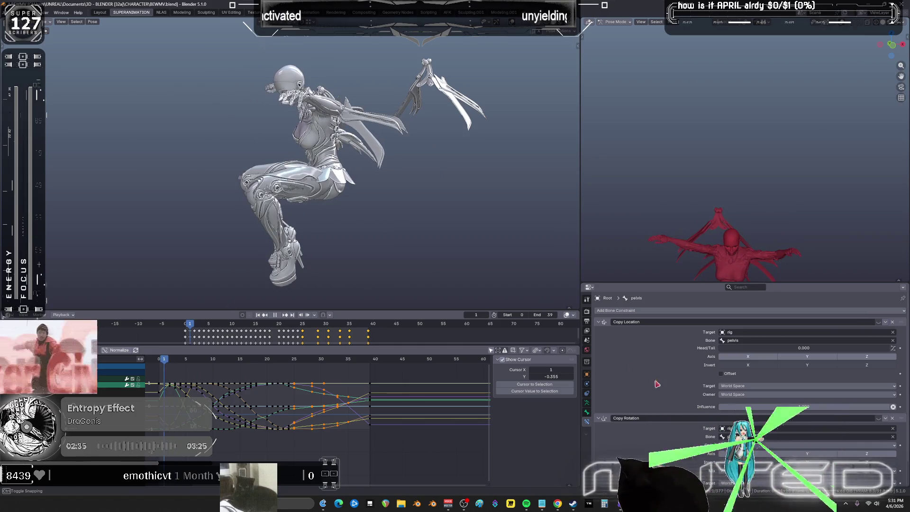
pyautogui.press('space')
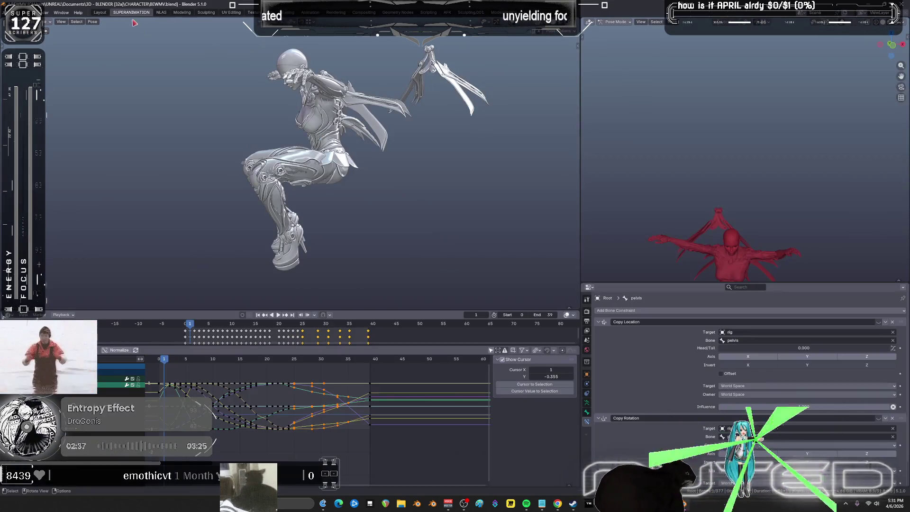
pyautogui.click(161, 13)
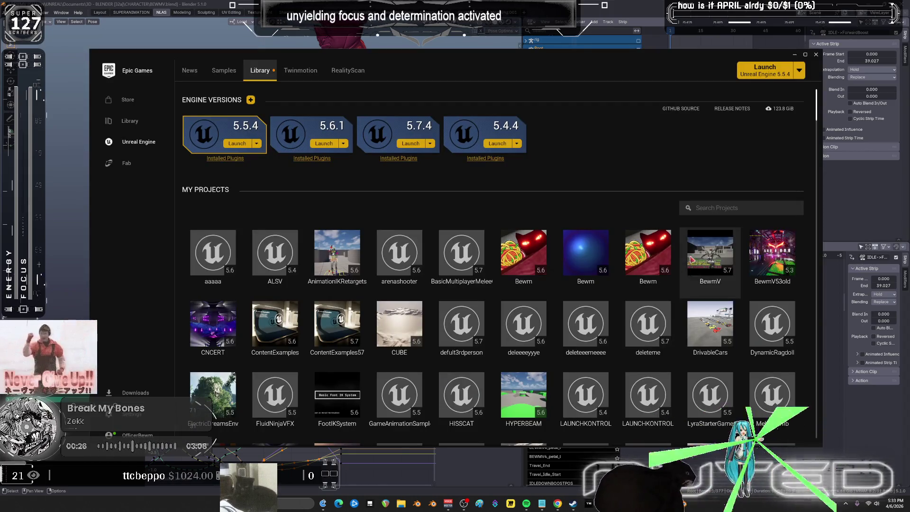
# Step: Launch the BewmV Unreal project, then maximise Blender's 3D view and orbit behind the character
pyautogui.doubleClick(710, 256)
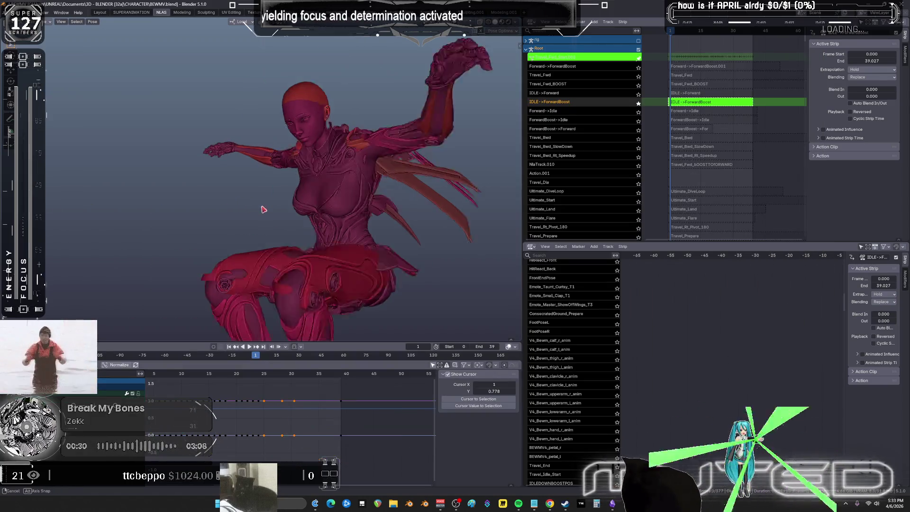
pyautogui.hotkey('ctrl', 'alt', 'space')
pyautogui.moveTo(371, 200)
pyautogui.mouseDown(button='middle')
pyautogui.moveTo(354, 183)
pyautogui.moveTo(390, 304)
pyautogui.moveTo(413, 313)
pyautogui.moveTo(332, 322)
pyautogui.moveTo(396, 319)
pyautogui.mouseUp(button='middle')
pyautogui.keyDown('alt'); pyautogui.scroll(-8, 382, 309); pyautogui.keyUp('alt')
# Step: Show the flying character in Material Preview shading, orbit around it, then return to Unreal
pyautogui.press('z')
pyautogui.moveTo(438, 254)
pyautogui.mouseDown(button='middle')
pyautogui.moveTo(489, 313)
pyautogui.moveTo(443, 241)
pyautogui.moveTo(260, 295)
pyautogui.moveTo(246, 262)
pyautogui.moveTo(177, 254)
pyautogui.moveTo(849, 287)
pyautogui.moveTo(746, 266)
pyautogui.moveTo(638, 285)
pyautogui.mouseUp(button='middle')
pyautogui.click(692, 504)
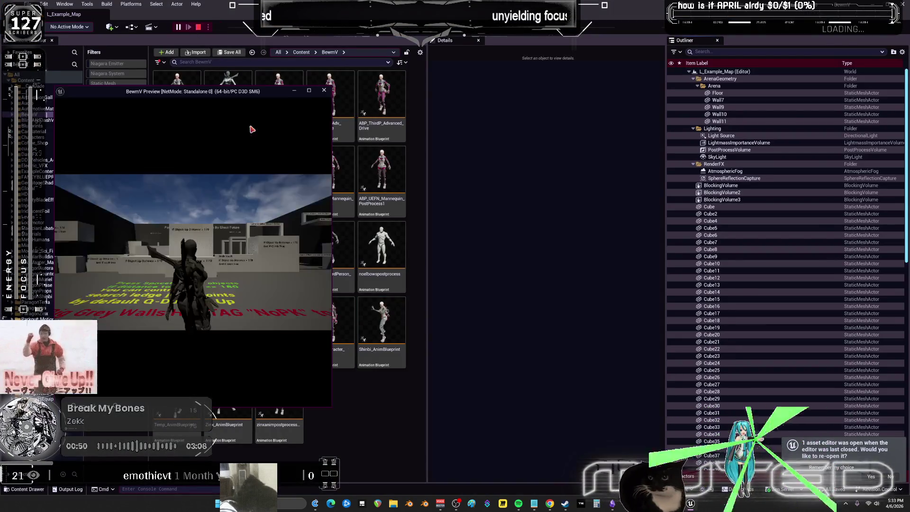
# Step: Run the character full-screen over the vault box and across the course to the green teleport cube
pyautogui.click(311, 93)
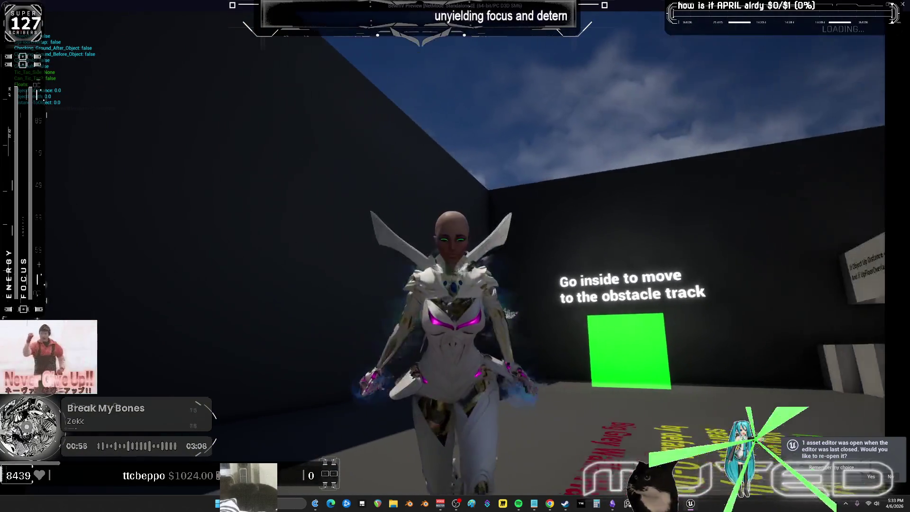
pyautogui.press('w')
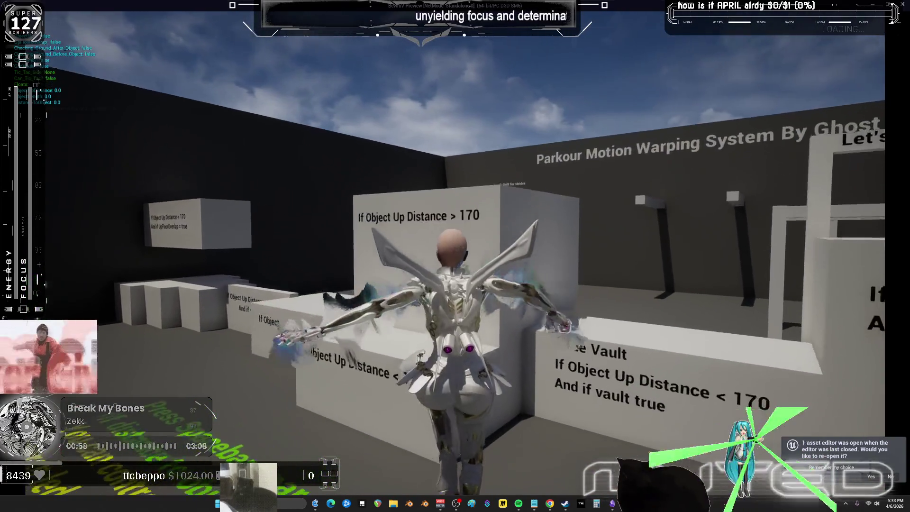
pyautogui.press('space')
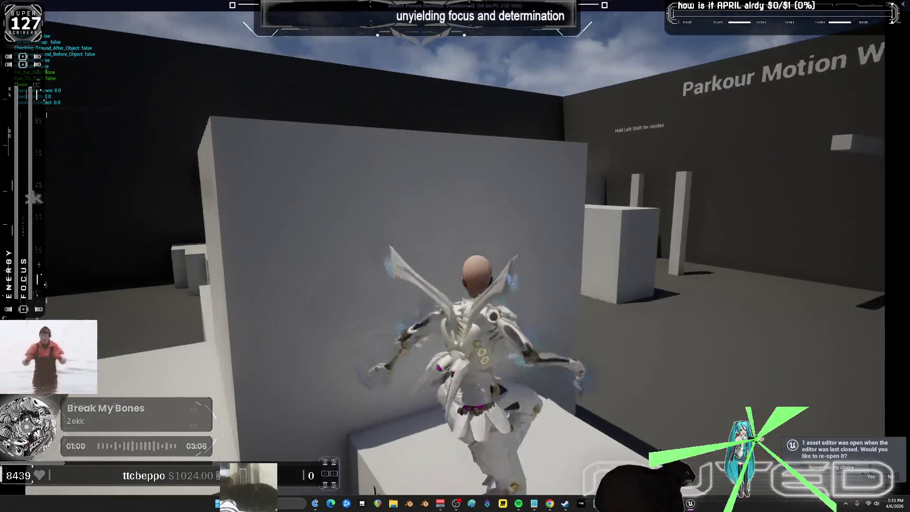
pyautogui.press('w')
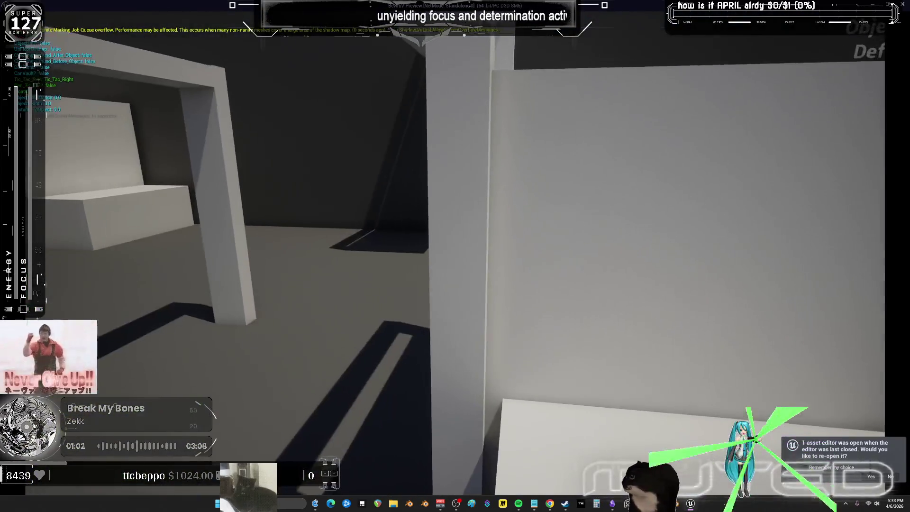
pyautogui.press('w')
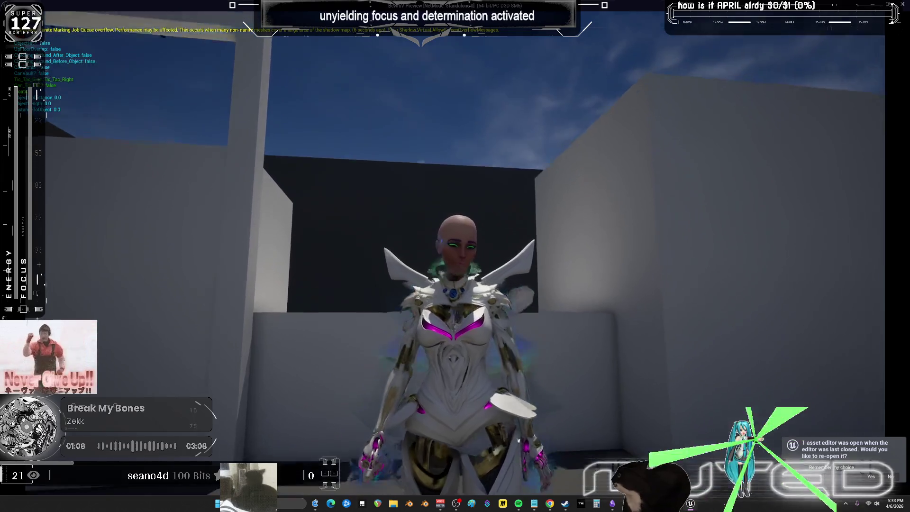
pyautogui.press('w')
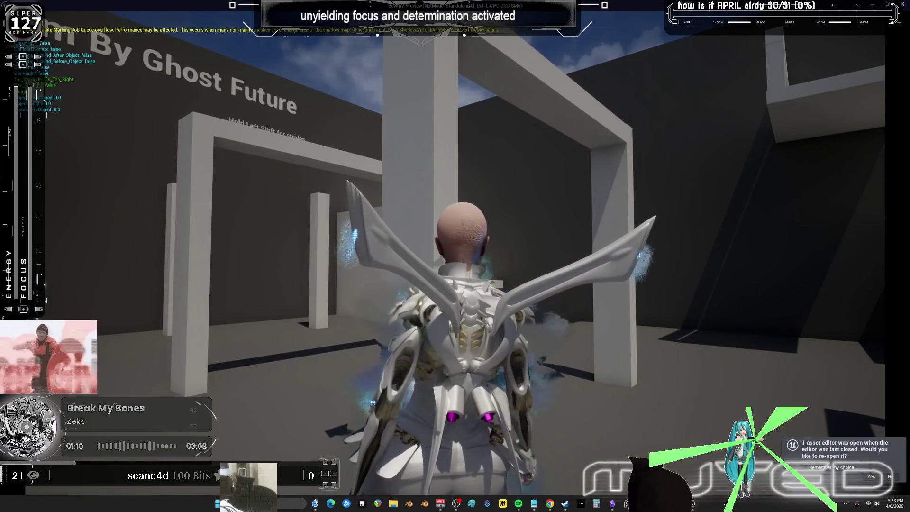
pyautogui.press('w')
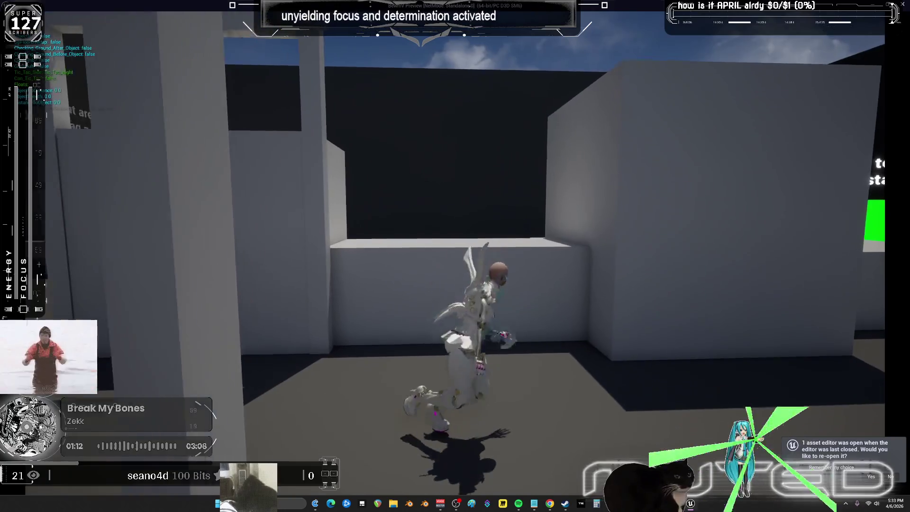
pyautogui.press('w')
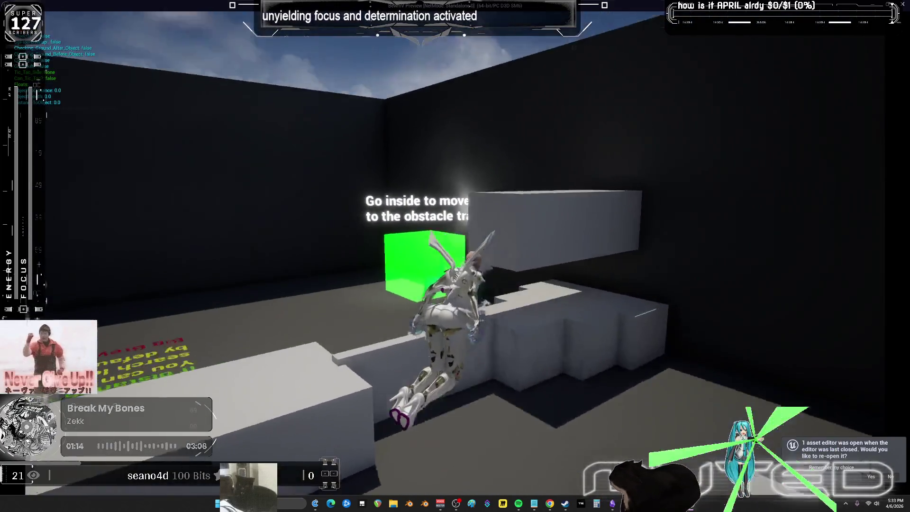
pyautogui.press('w')
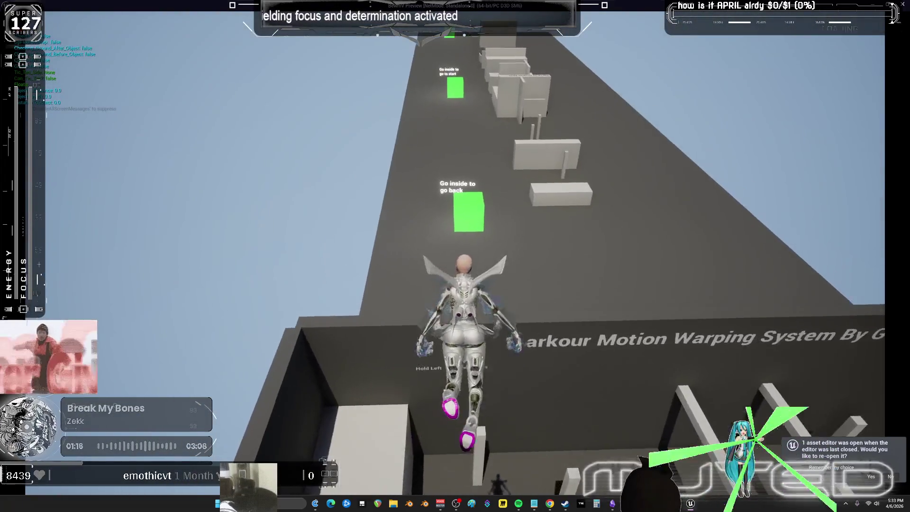
# Step: Run along the obstacle track, up the ramp and onto the block, then stop the preview
pyautogui.press('w')
pyautogui.press('w')
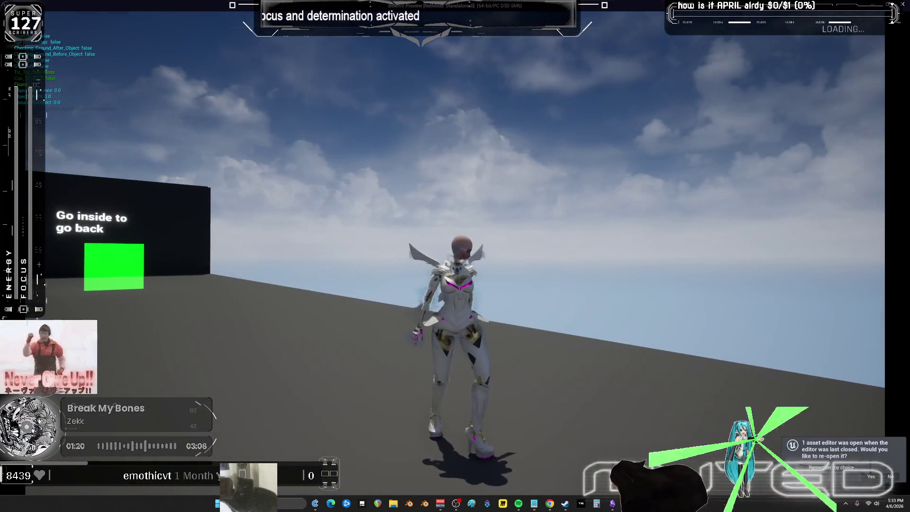
pyautogui.press('w')
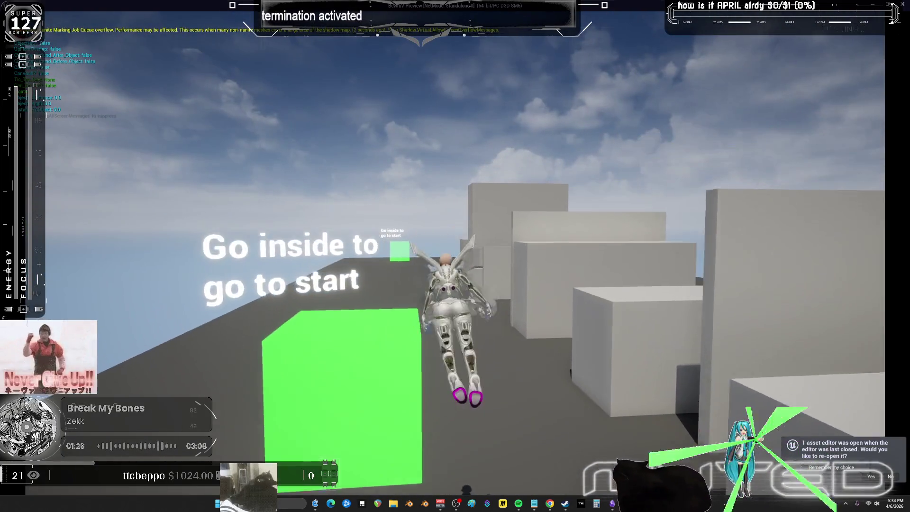
pyautogui.press('w')
pyautogui.press('w')
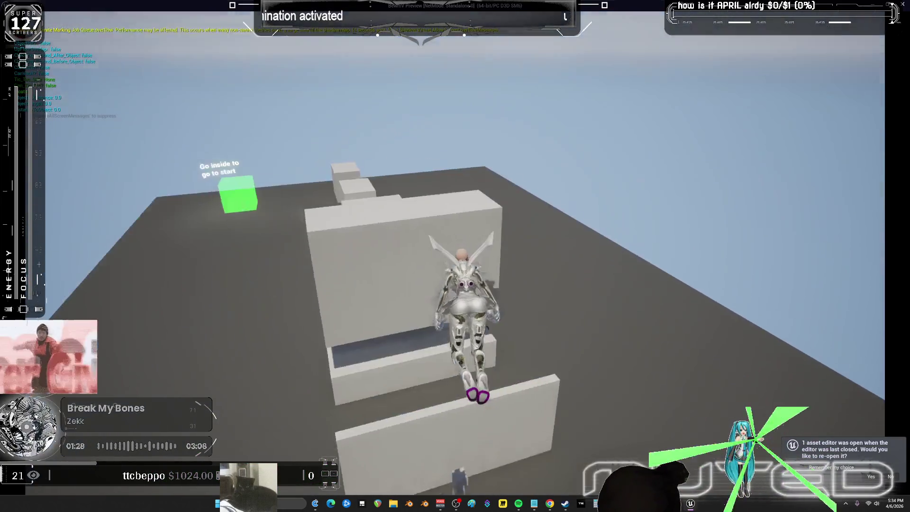
pyautogui.press('w')
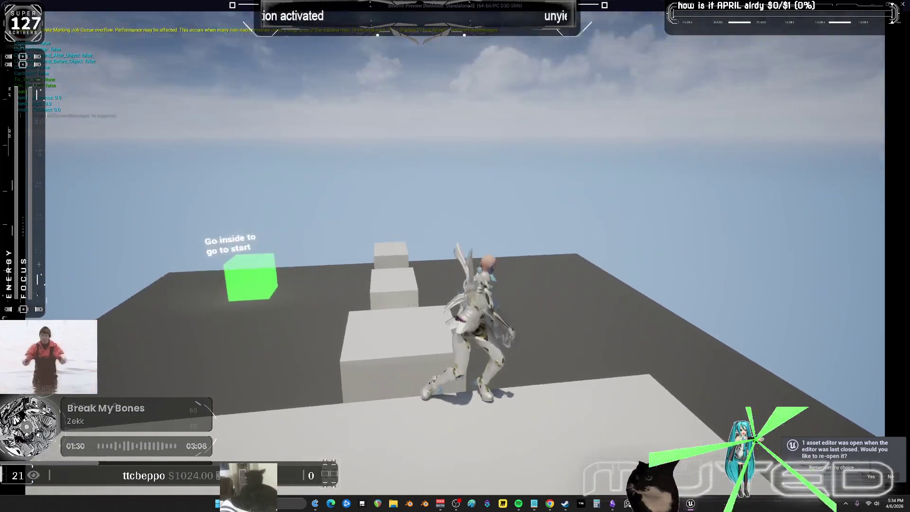
pyautogui.press('w')
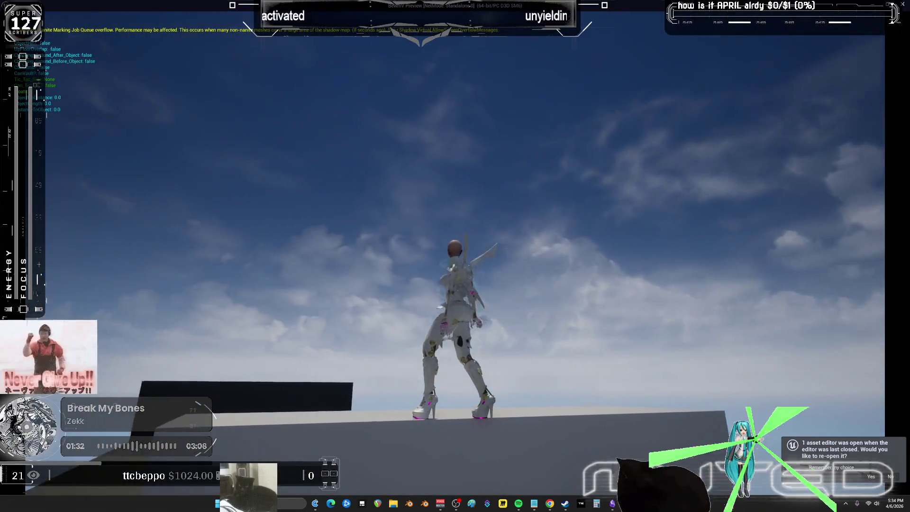
pyautogui.press('s')
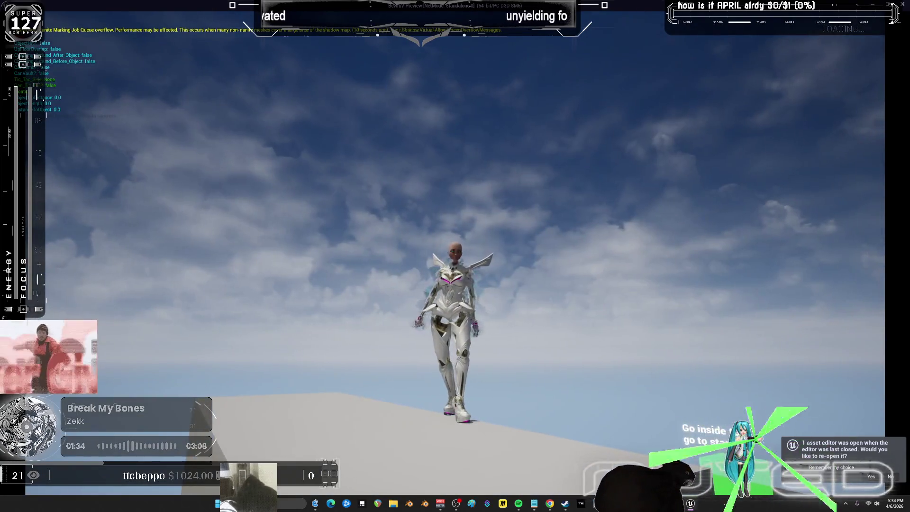
pyautogui.press('s')
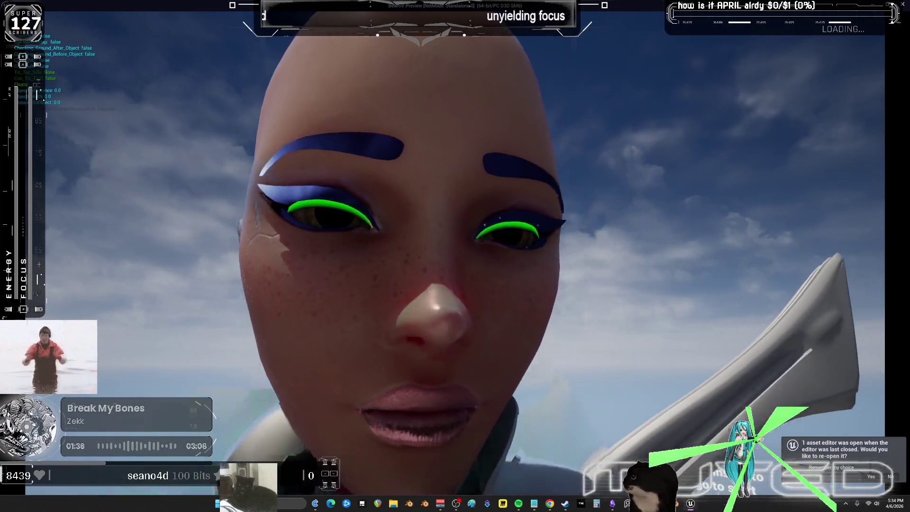
pyautogui.press('d')
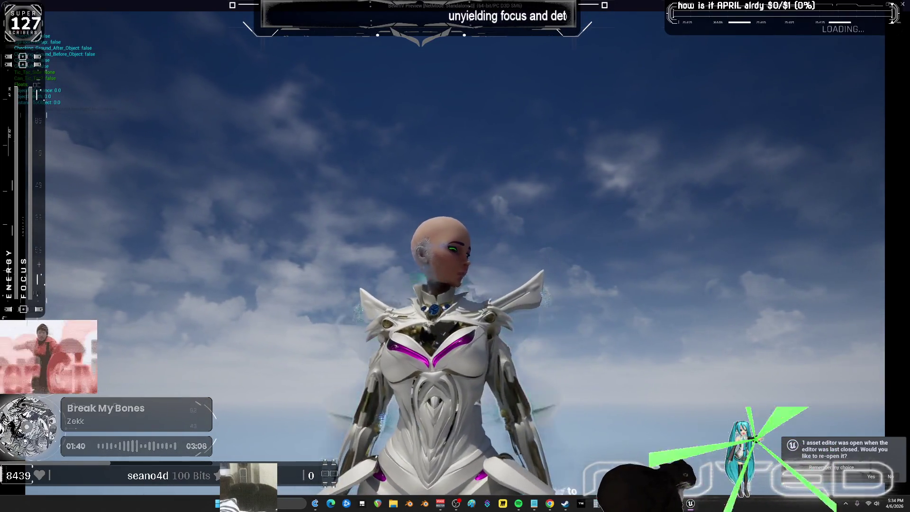
pyautogui.press('w')
pyautogui.press('s')
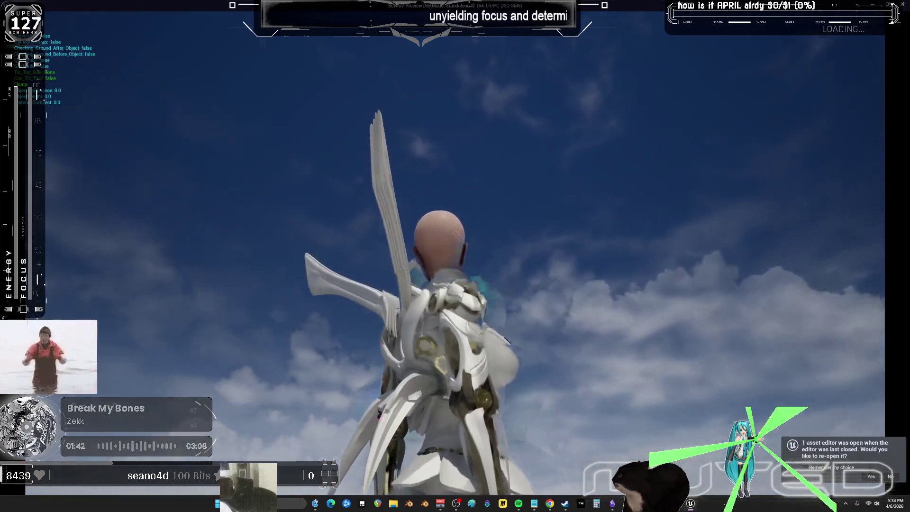
pyautogui.press('Escape')
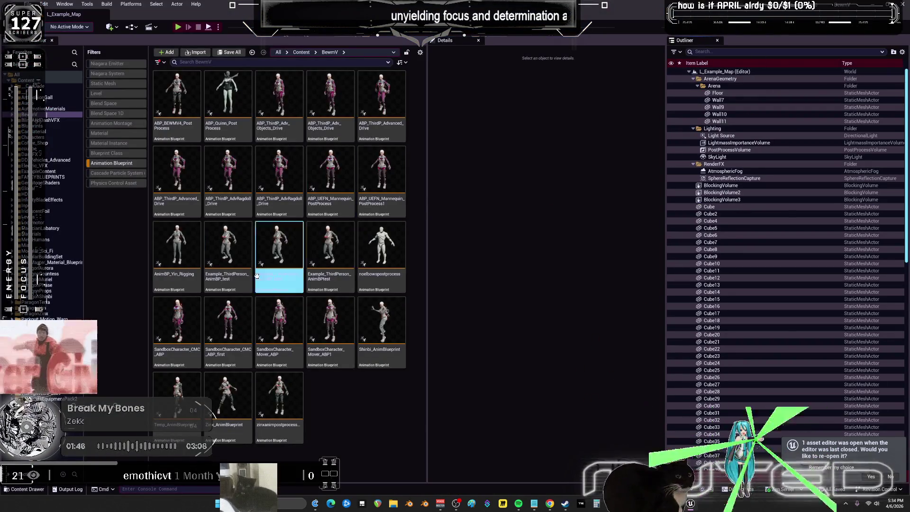
# Step: Filter the Content Browser to Blueprint Class assets instead of Animation Blueprints and open BP_BEWMV
pyautogui.press('Return')
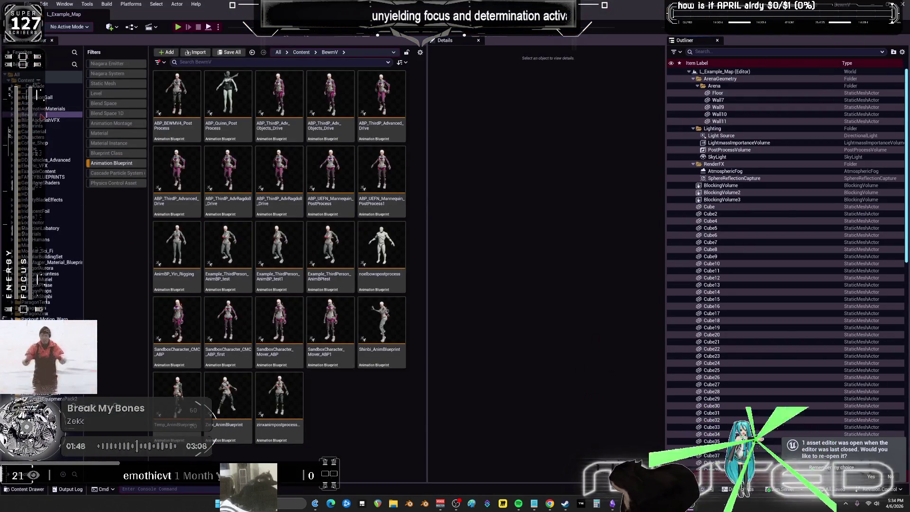
pyautogui.click(107, 158)
pyautogui.click(121, 156)
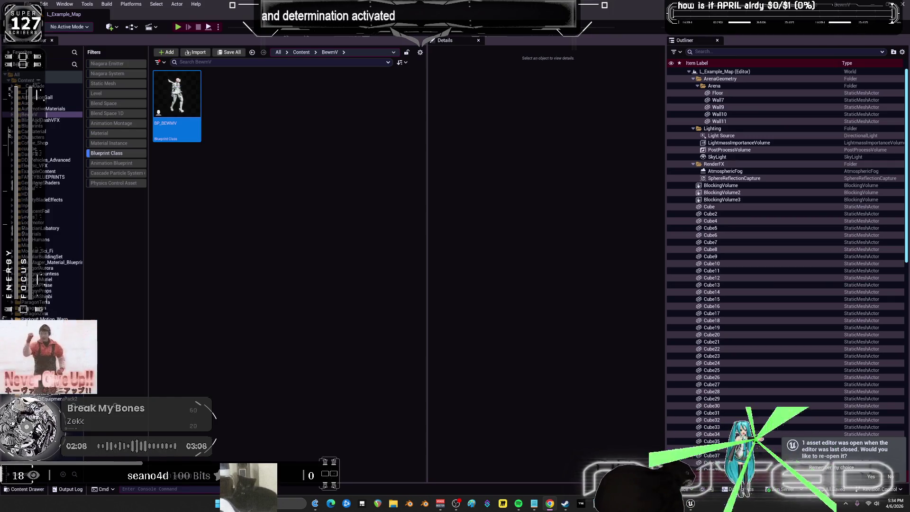
pyautogui.click(678, 505)
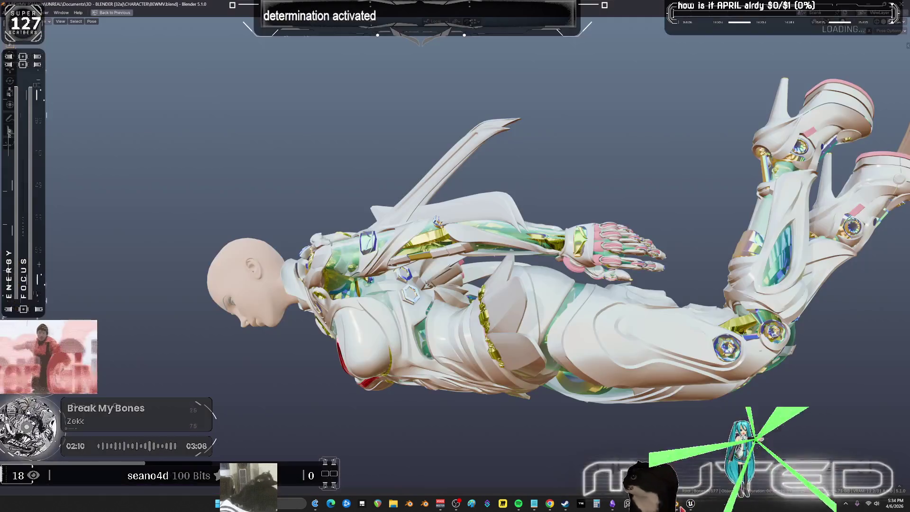
pyautogui.click(650, 460)
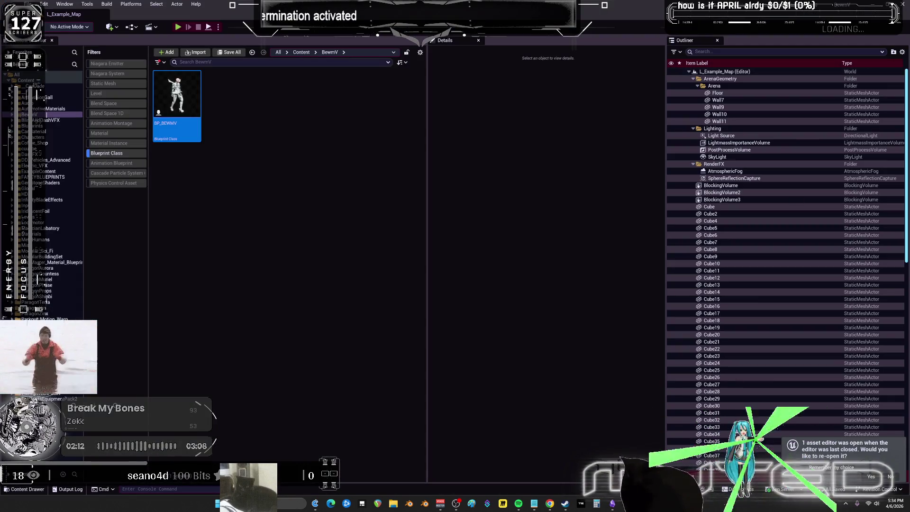
pyautogui.doubleClick(177, 99)
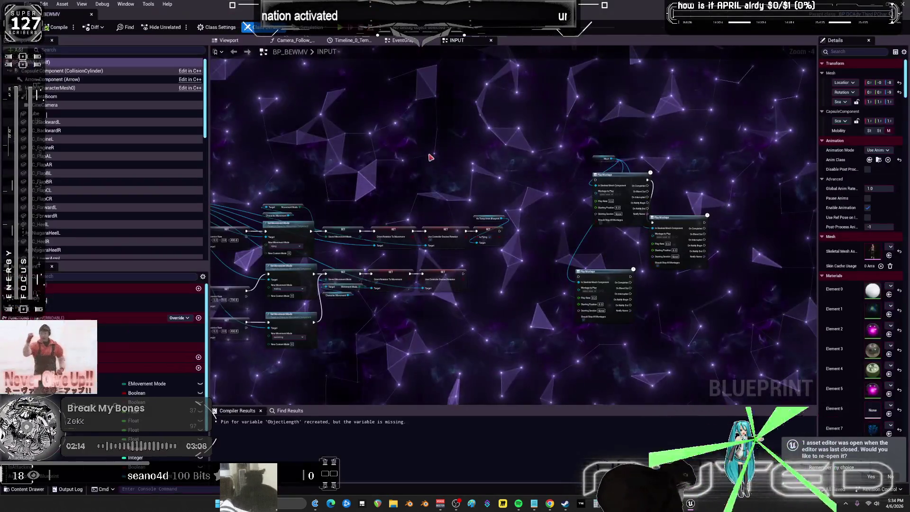
# Step: Show BP_BEWMV's viewport and orbit close around the character mesh's torso and hips
pyautogui.click(230, 41)
pyautogui.moveTo(474, 227)
pyautogui.mouseDown()
pyautogui.moveTo(611, 204)
pyautogui.moveTo(612, 181)
pyautogui.moveTo(611, 199)
pyautogui.moveTo(654, 237)
pyautogui.moveTo(654, 256)
pyautogui.moveTo(481, 179)
pyautogui.mouseUp()
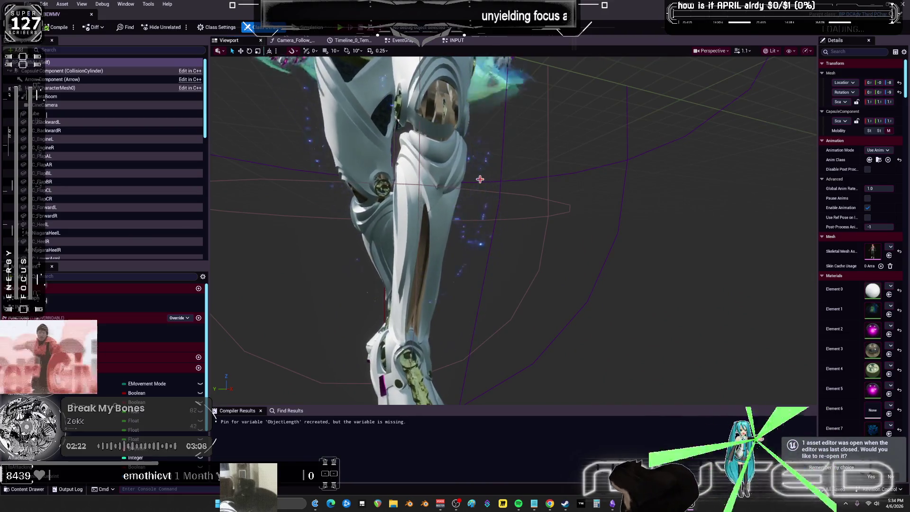
pyautogui.moveTo(480, 179); pyautogui.dragTo(522, 199)
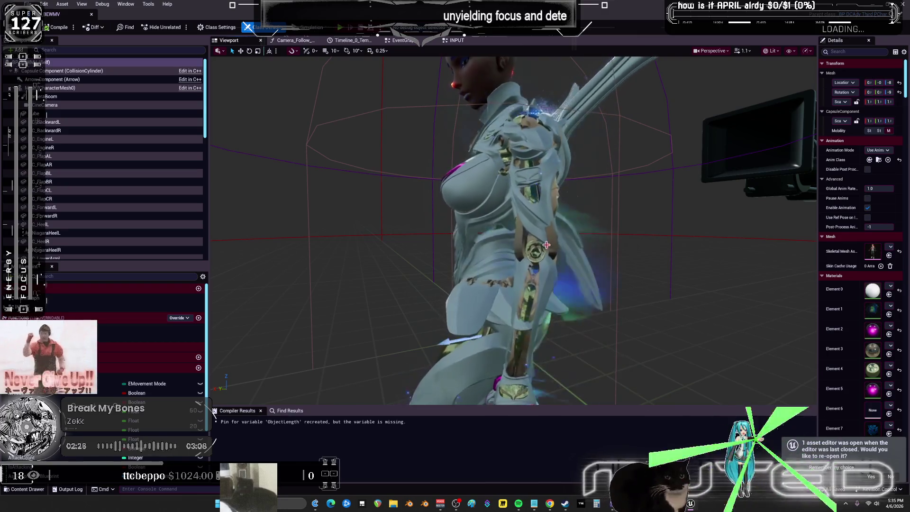
pyautogui.moveTo(522, 199); pyautogui.dragTo(598, 237)
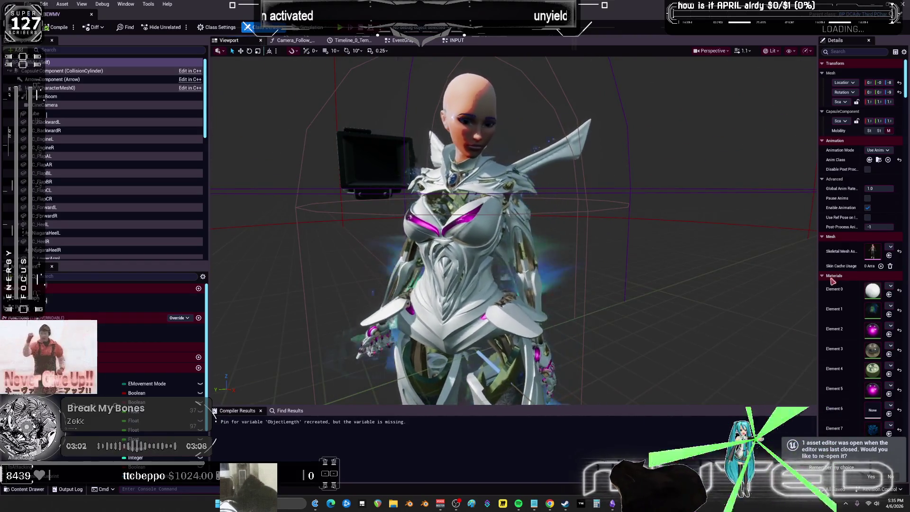
pyautogui.moveTo(819, 280); pyautogui.dragTo(657, 294)
# Step: Look through Element 6's material choices, leaving its material unchanged
pyautogui.scroll(-5, 724, 366)
pyautogui.scroll(-3, 724, 365)
pyautogui.scroll(4, 736, 368)
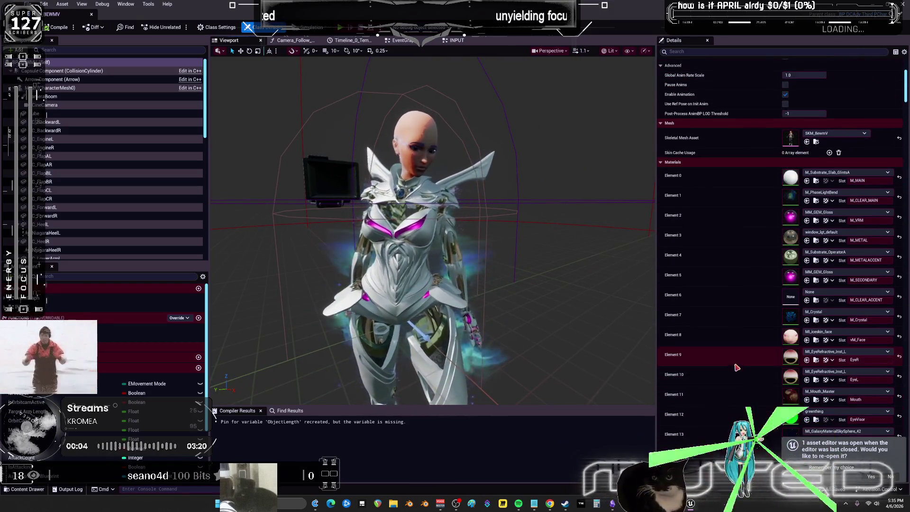
pyautogui.click(820, 292)
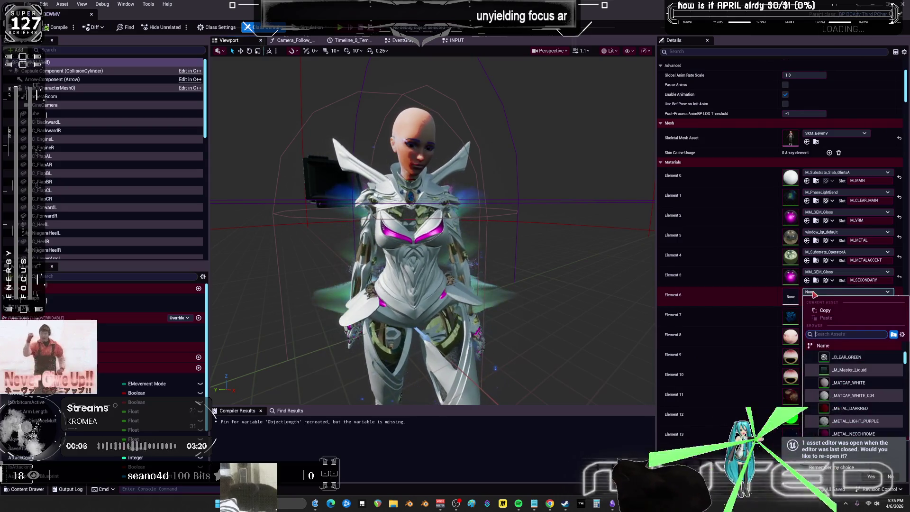
pyautogui.click(853, 371)
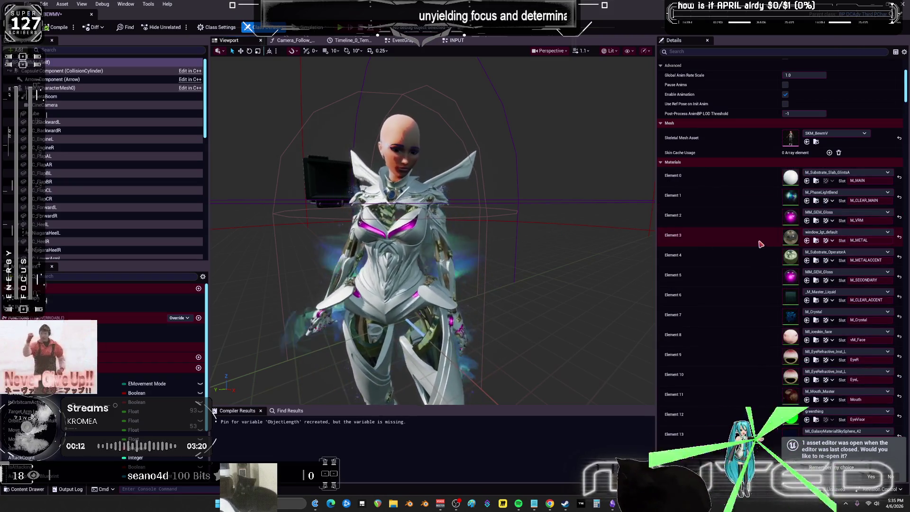
# Step: Try M_PlasmaFlare_Blur, then the red reflector emissive material, on Element 1
pyautogui.click(844, 192)
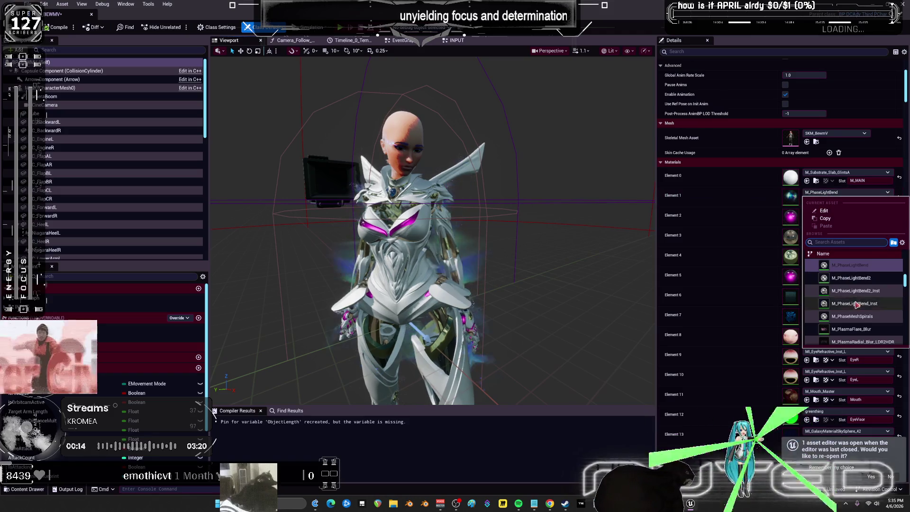
pyautogui.click(868, 334)
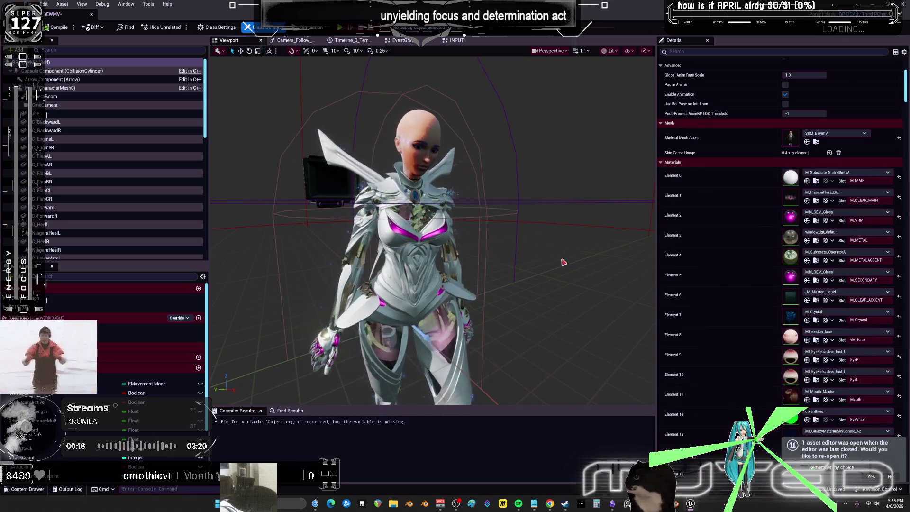
pyautogui.click(846, 192)
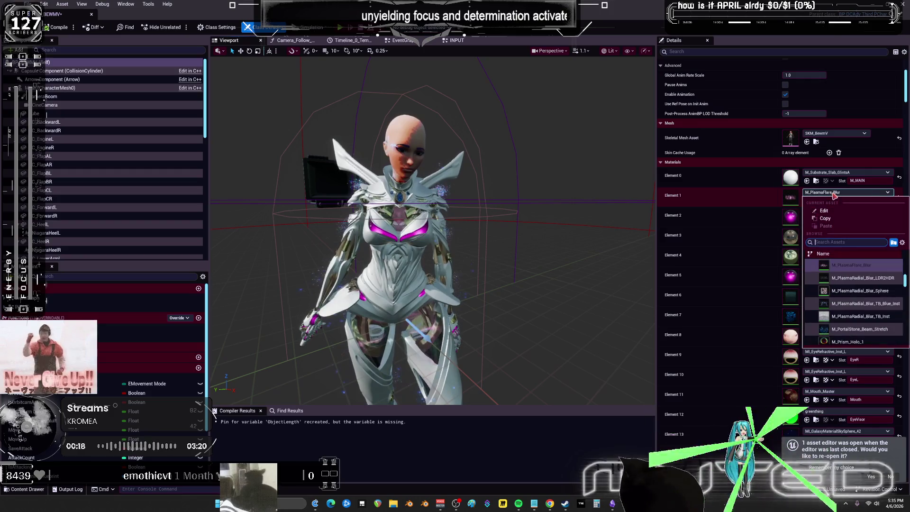
pyautogui.scroll(-5, 860, 322)
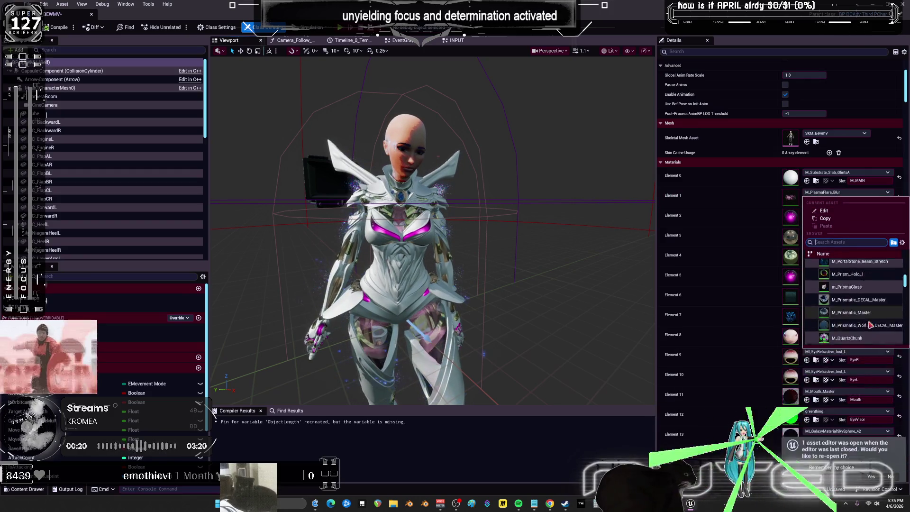
pyautogui.scroll(-5, 873, 320)
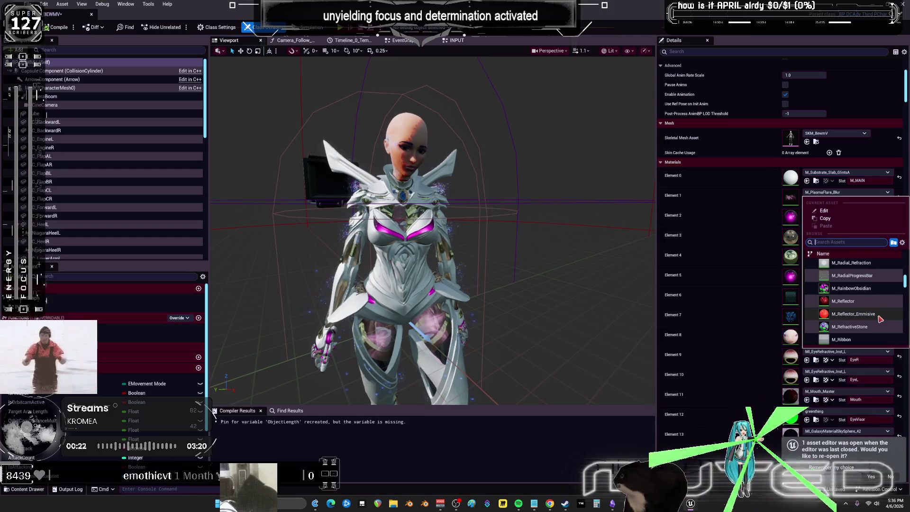
pyautogui.click(880, 317)
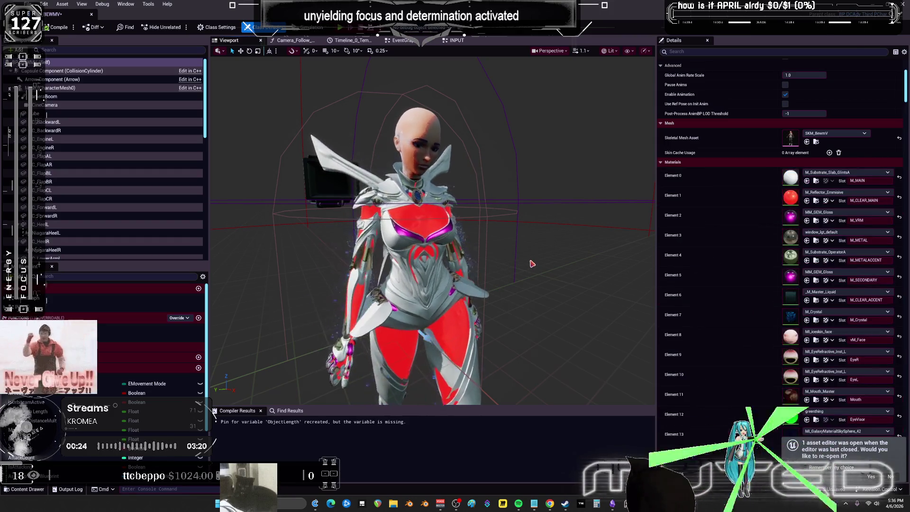
# Step: Try the gold internal glow material, then M_Spline_Tracer_Flame, on Element 1
pyautogui.click(847, 193)
pyautogui.scroll(-2, 863, 318)
pyautogui.scroll(-2, 868, 325)
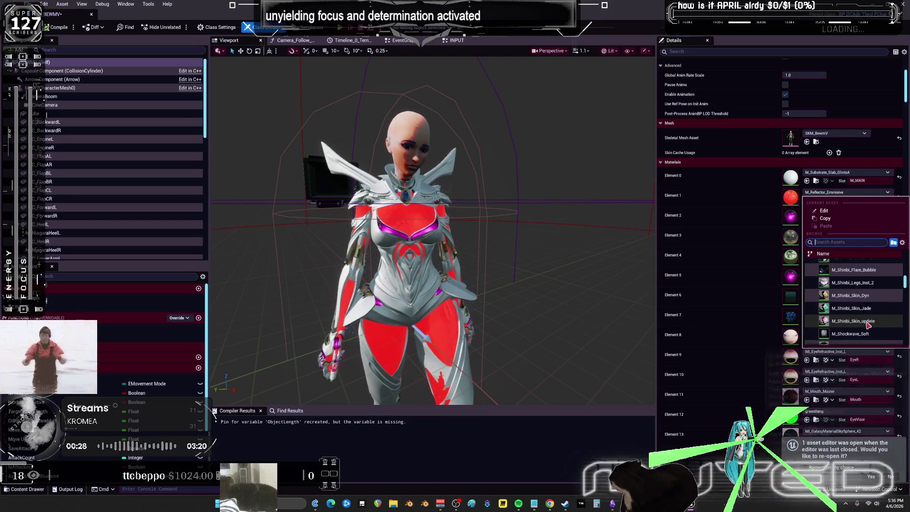
pyautogui.scroll(-3, 868, 325)
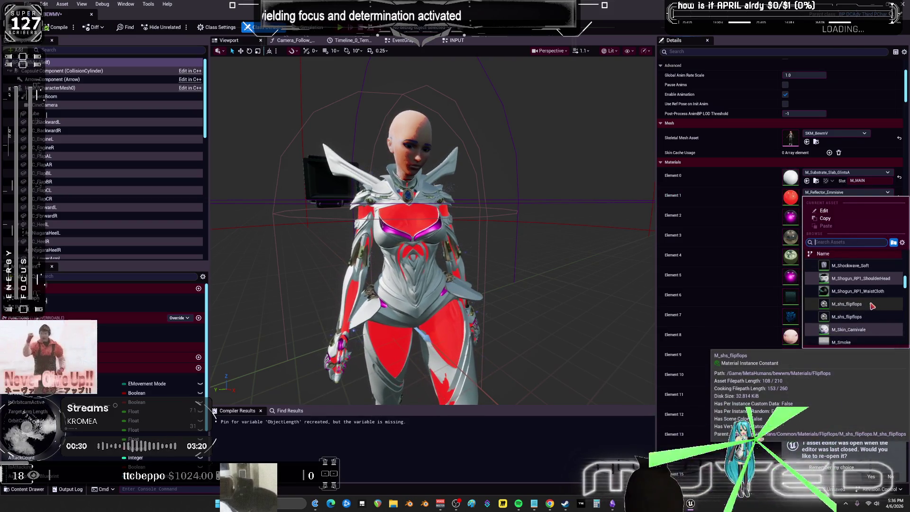
pyautogui.scroll(-3, 874, 318)
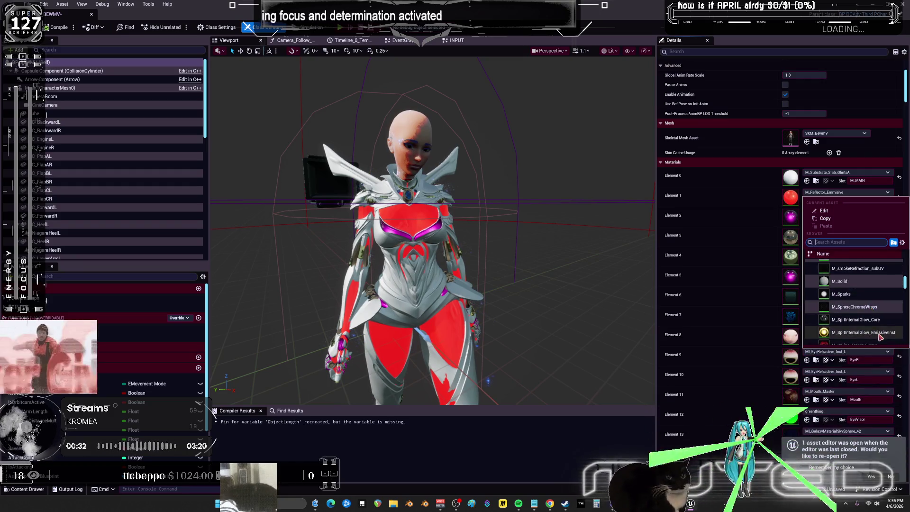
pyautogui.click(879, 335)
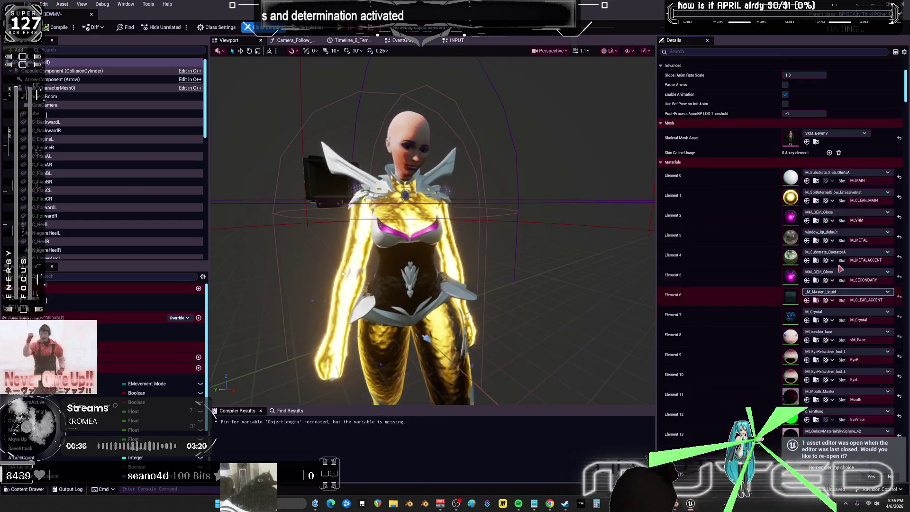
pyautogui.click(846, 192)
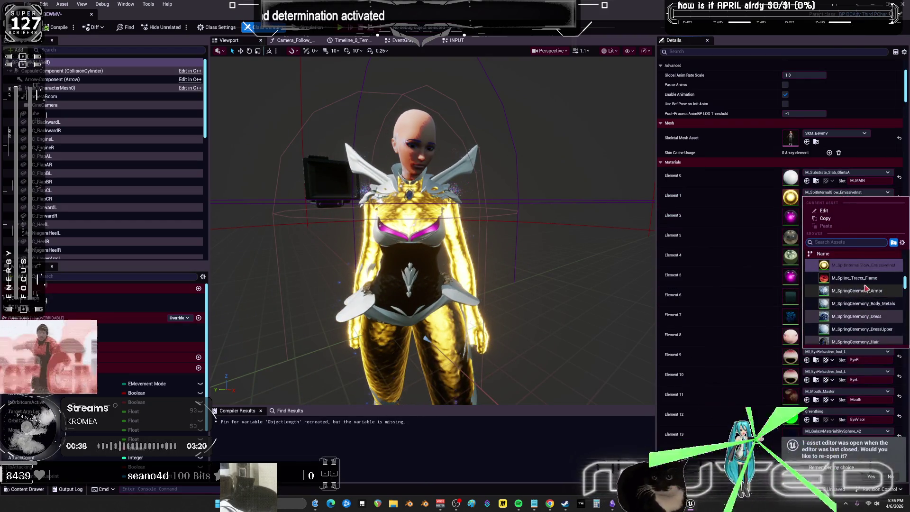
pyautogui.click(854, 278)
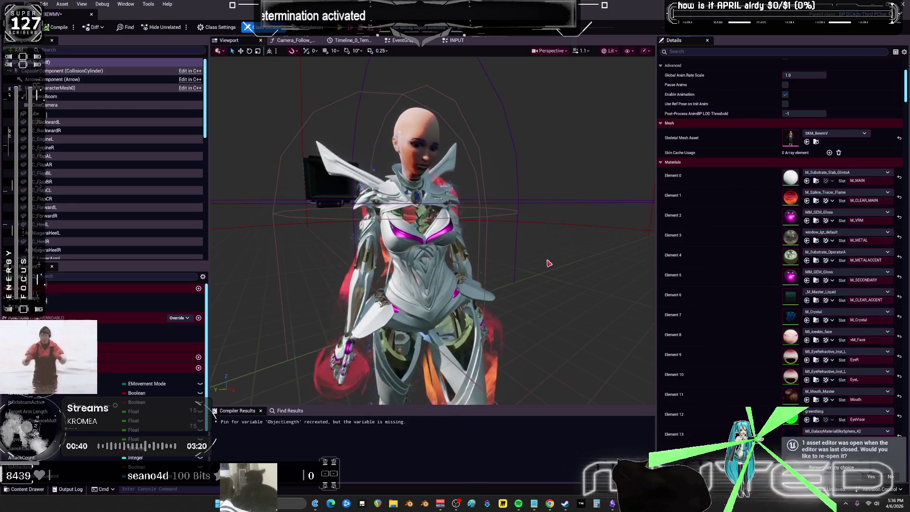
# Step: Try M_Steel_Armor_ShieldSphere_Break on Element 1, finishing with M_Substrate_MFTranslucentB
pyautogui.click(847, 192)
pyautogui.scroll(-5, 854, 294)
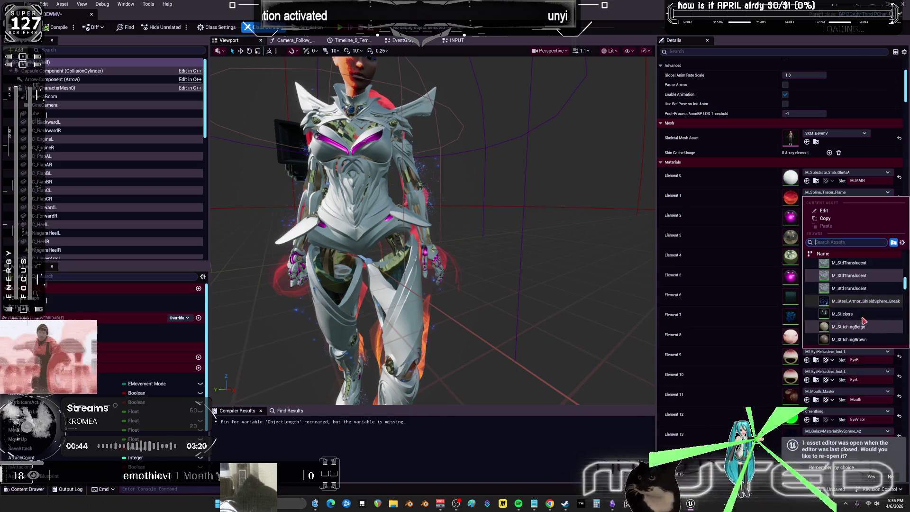
pyautogui.click(863, 313)
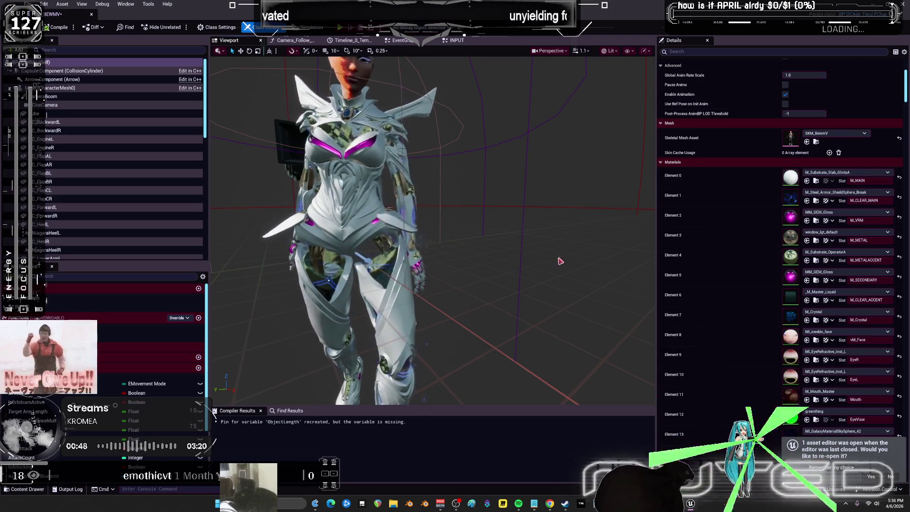
pyautogui.click(847, 193)
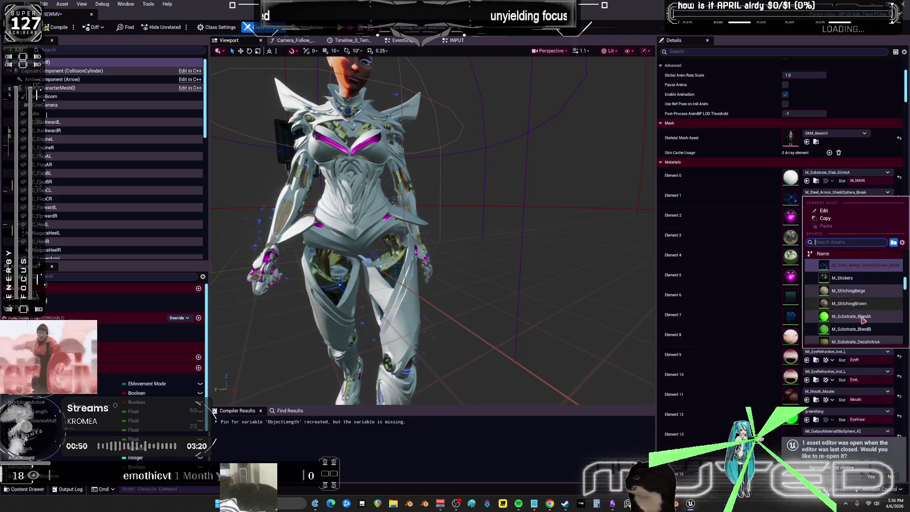
pyautogui.scroll(-5, 861, 316)
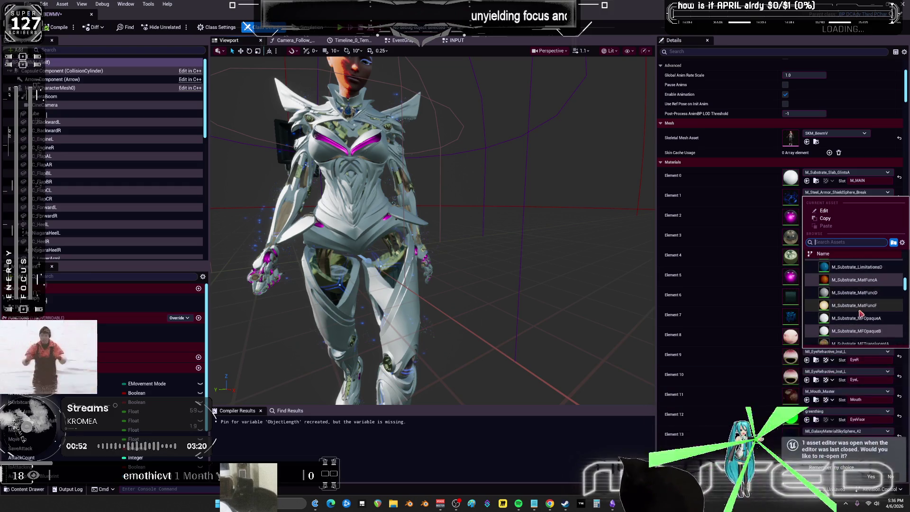
pyautogui.scroll(-3, 861, 312)
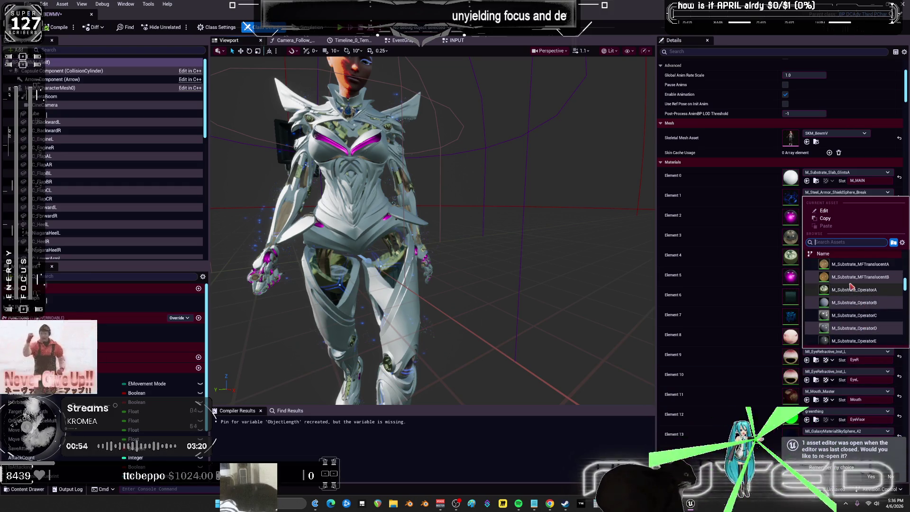
pyautogui.click(851, 278)
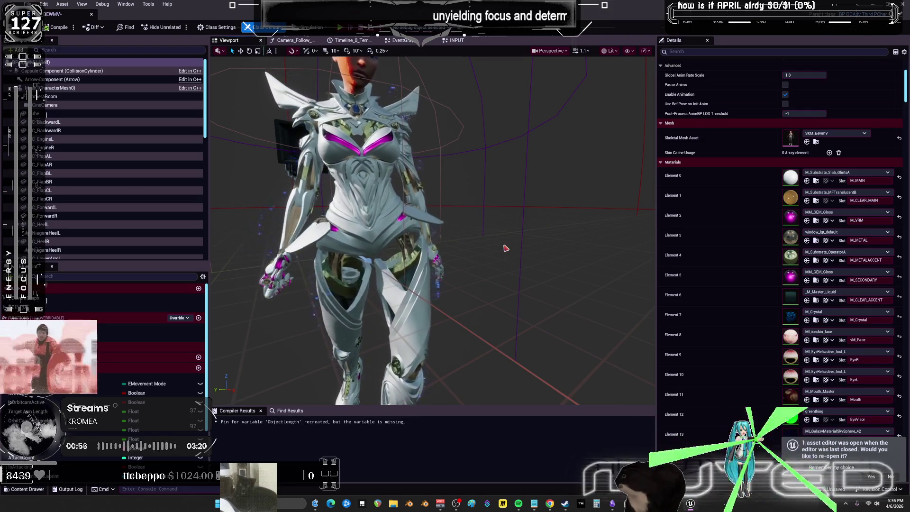
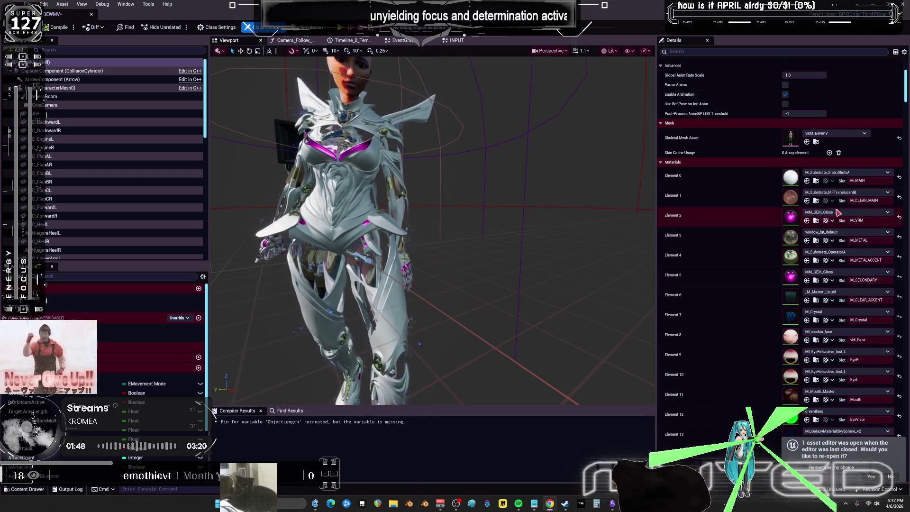
# Step: Assign M_Substrate_SCC_LayerC to Element 1 and frame the whole character in the viewport
pyautogui.click(842, 193)
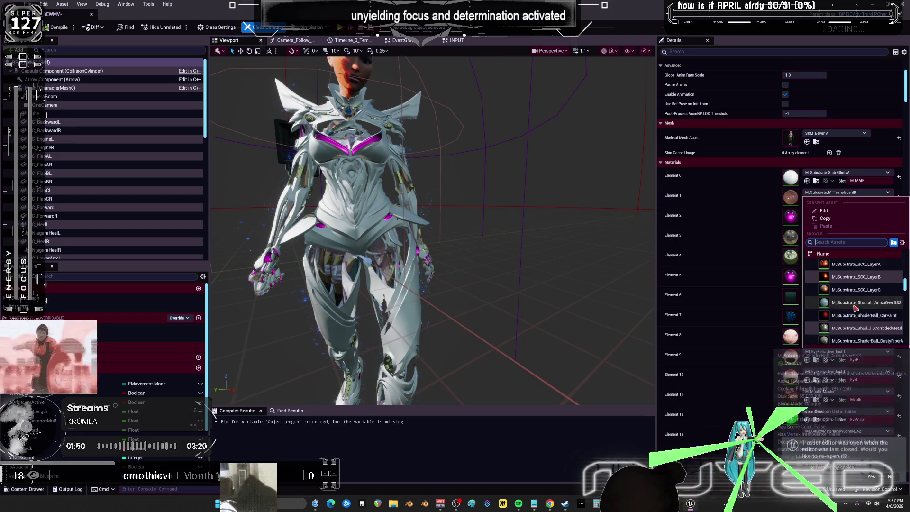
pyautogui.click(853, 291)
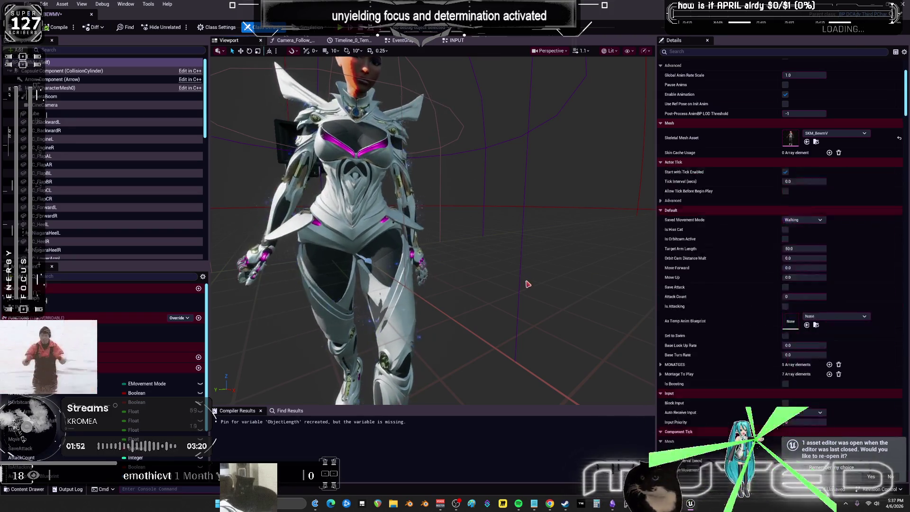
pyautogui.scroll(-5, 531, 285)
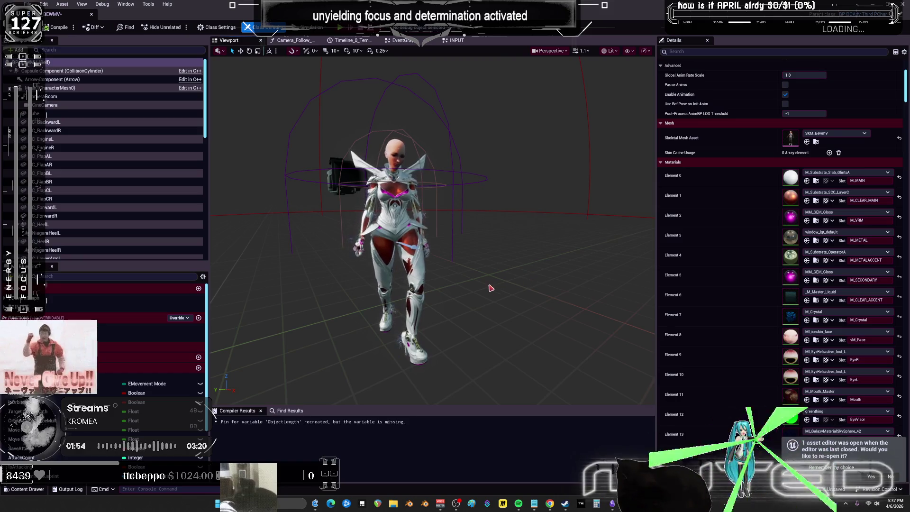
pyautogui.scroll(10, 492, 287)
pyautogui.moveTo(491, 288)
pyautogui.mouseDown(button='right')
pyautogui.moveTo(408, 285)
pyautogui.moveTo(536, 271)
pyautogui.moveTo(530, 235)
pyautogui.moveTo(483, 247)
pyautogui.mouseUp(button='right')
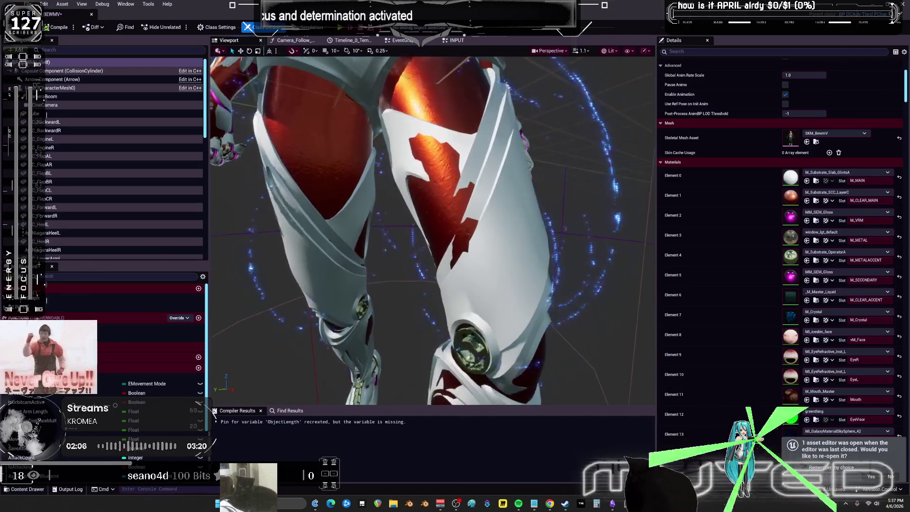
pyautogui.press('f')
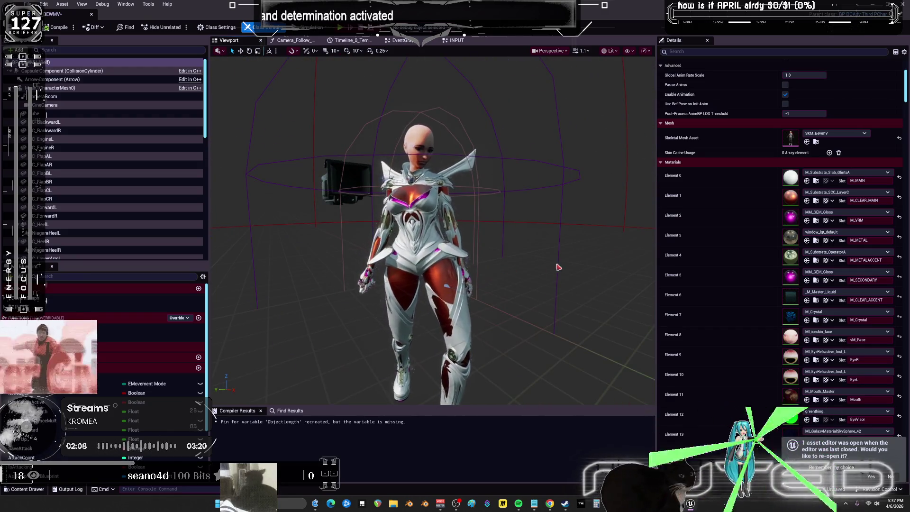
pyautogui.click(428, 297)
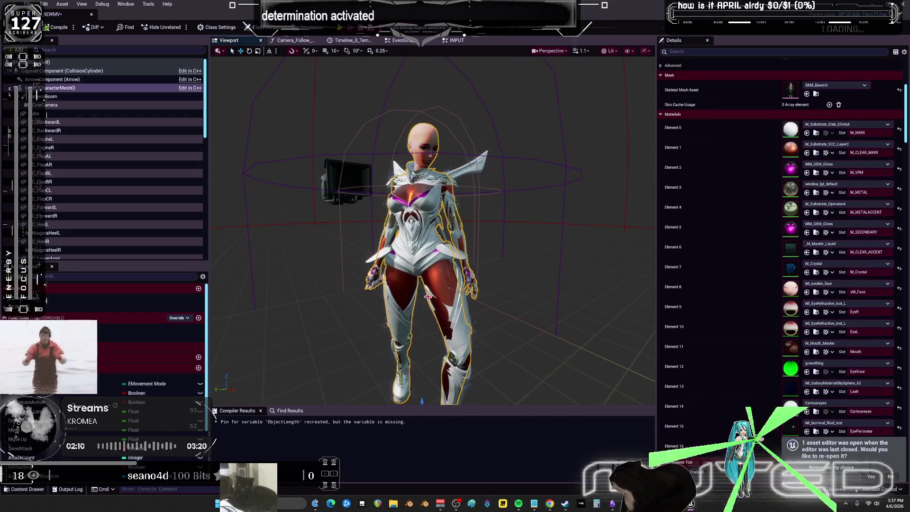
# Step: Try the ShaderBall_CarPaint and M_Substrate_SingleLayerWater materials on Element 1
pyautogui.click(848, 144)
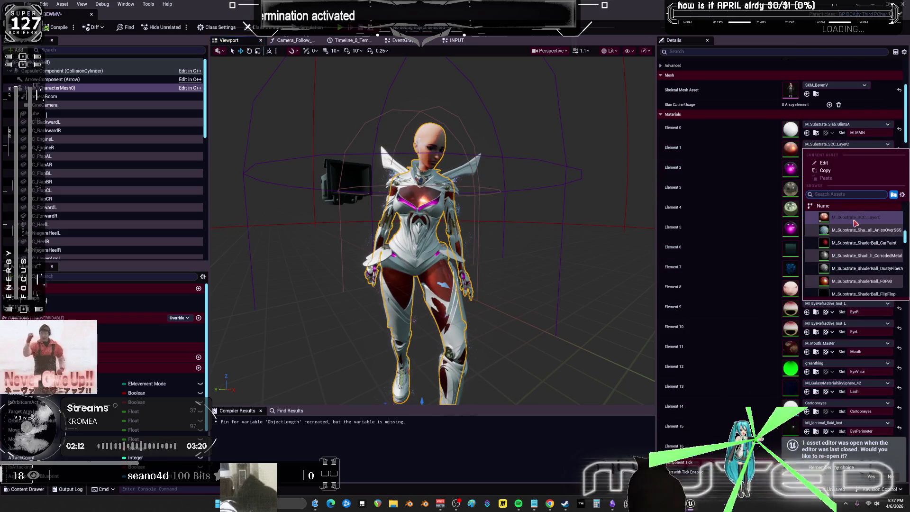
pyautogui.click(859, 243)
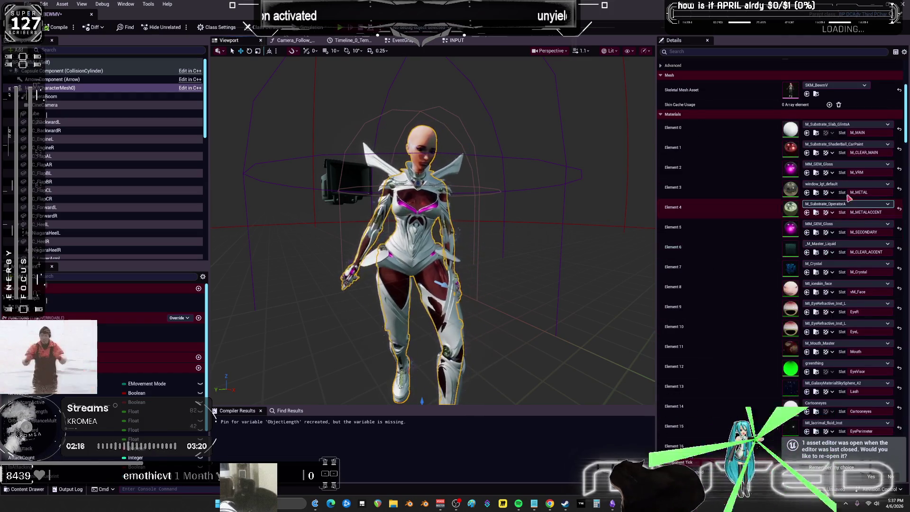
pyautogui.click(849, 145)
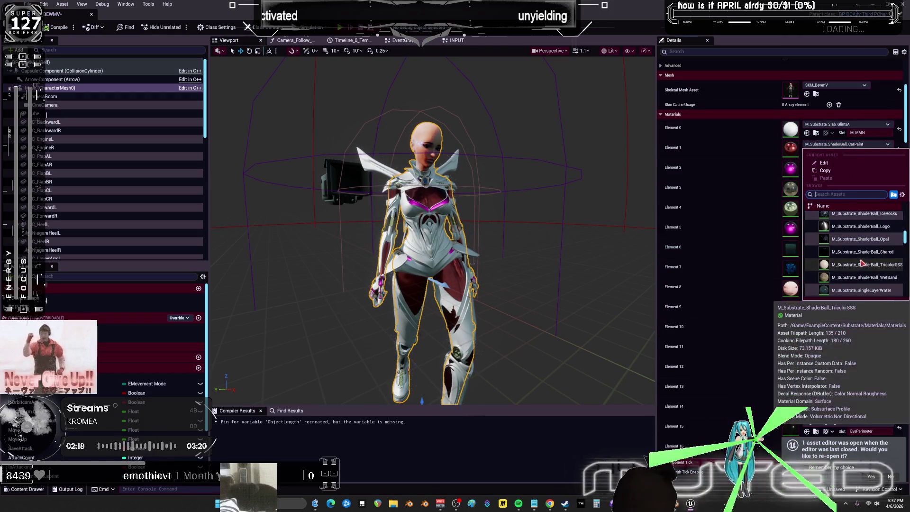
pyautogui.click(862, 290)
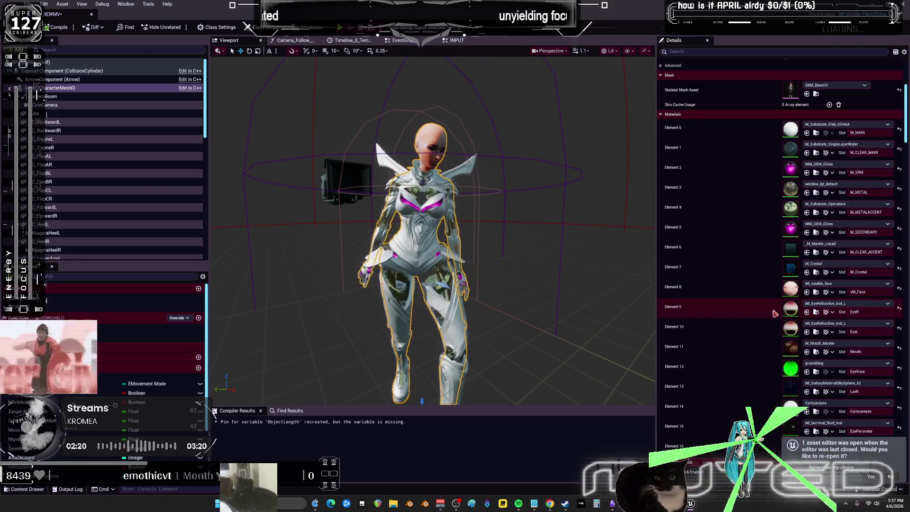
pyautogui.scroll(2, 526, 270)
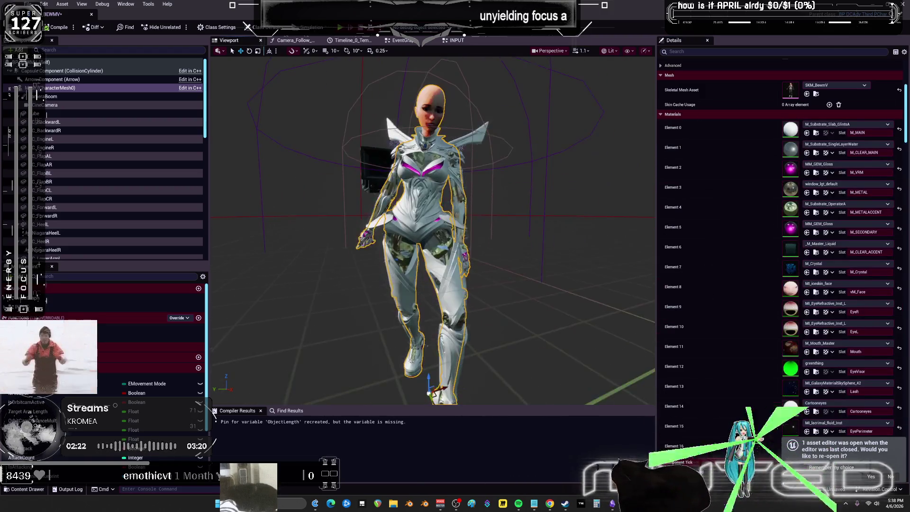
pyautogui.scroll(5, 433, 230)
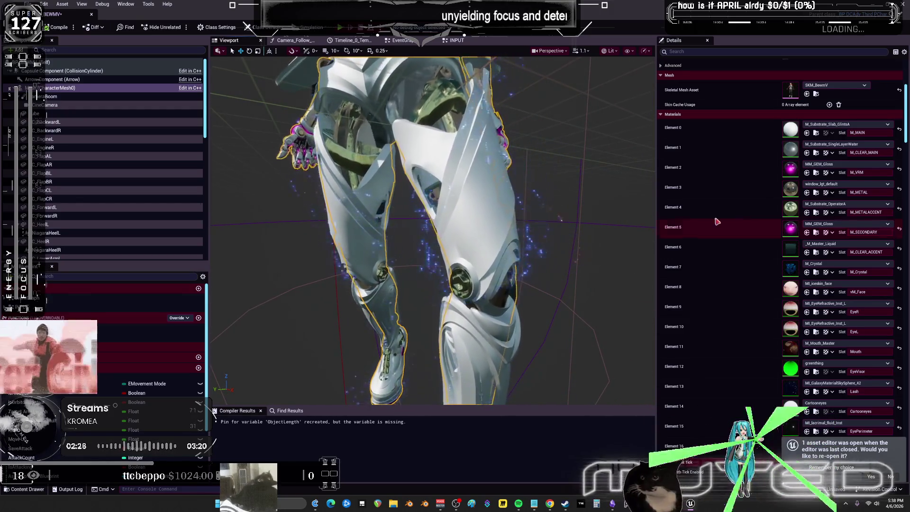
# Step: Settle on M_Substrate_Trans_ChromaA for Element 1 and return to the level editor
pyautogui.click(844, 144)
pyautogui.scroll(-5, 877, 276)
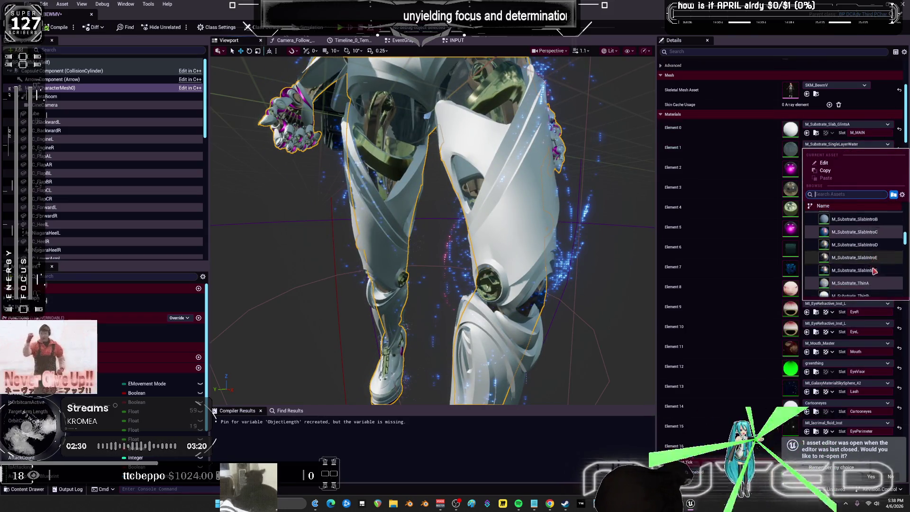
pyautogui.scroll(-3, 873, 269)
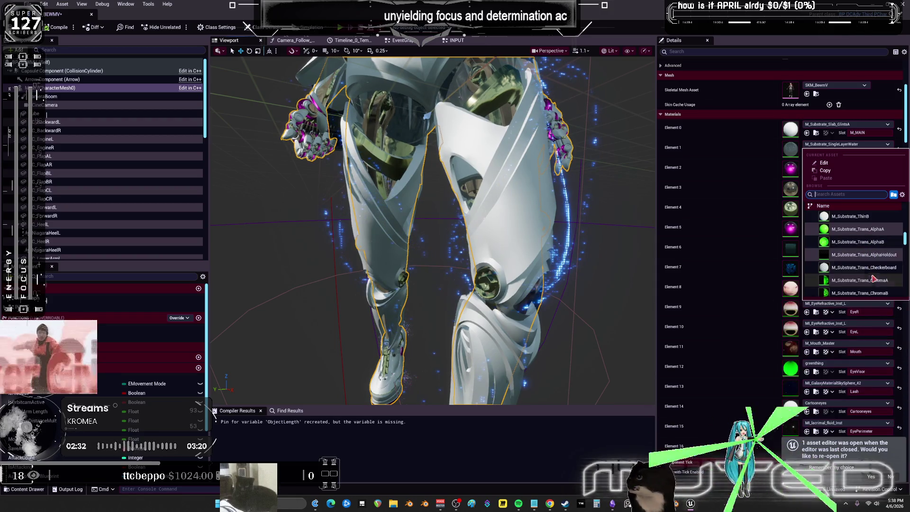
pyautogui.click(874, 279)
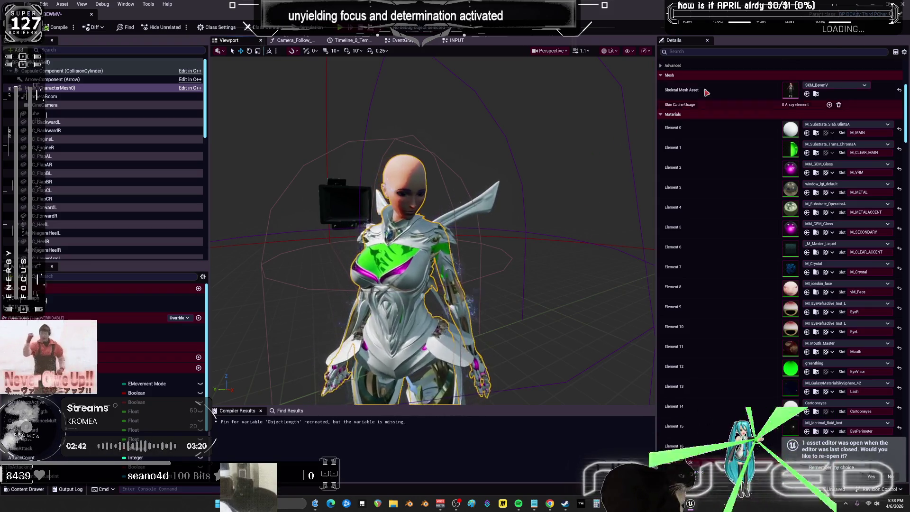
pyautogui.hotkey('alt', 'Tab')
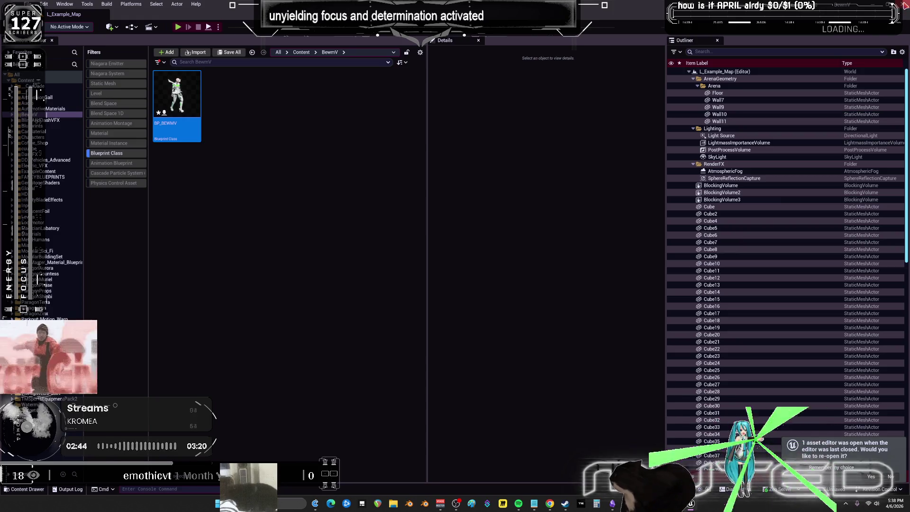
# Step: Dismiss the save prompt, restore the animation layout and play the animation once
pyautogui.hotkey('ctrl', 'shift', 's')
pyautogui.click(517, 331)
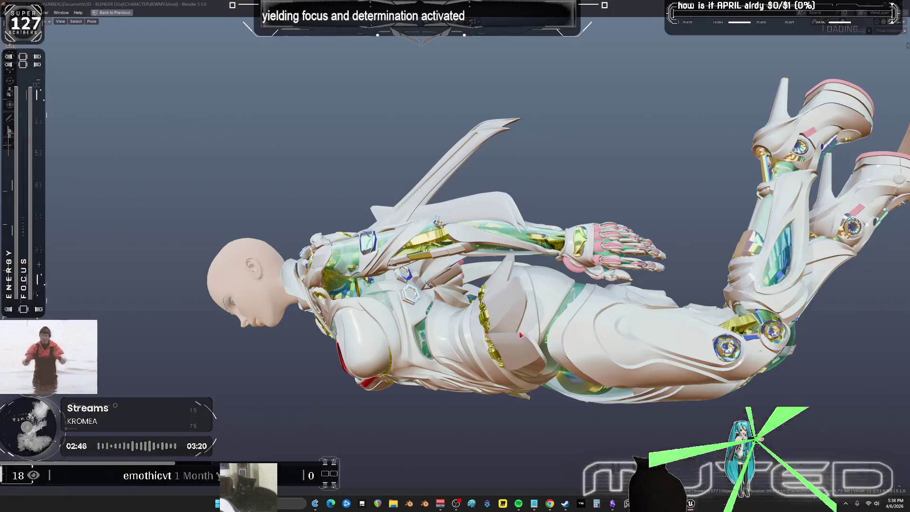
pyautogui.rightClick(528, 316)
pyautogui.moveTo(474, 265)
pyautogui.mouseDown(button='middle')
pyautogui.moveTo(428, 222)
pyautogui.moveTo(503, 247)
pyautogui.mouseUp(button='middle')
pyautogui.hotkey('ctrl', 'space')
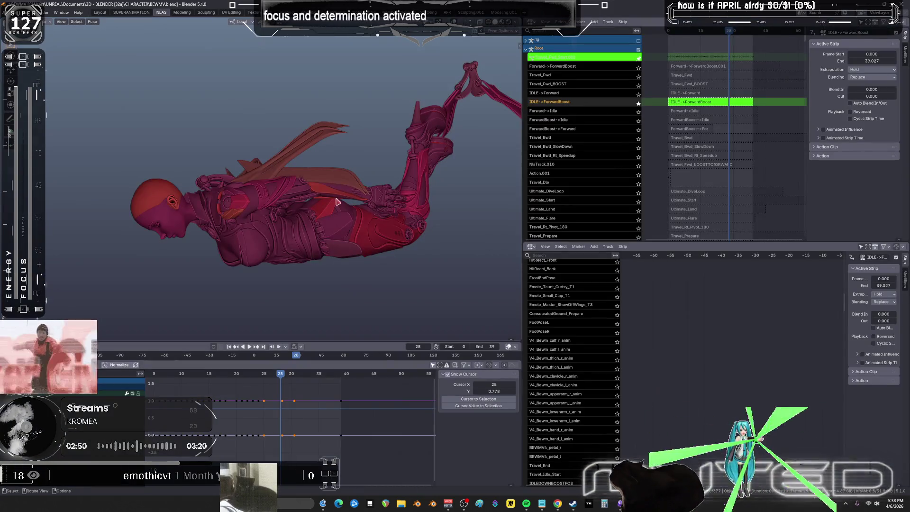
pyautogui.click(231, 380)
pyautogui.press('space')
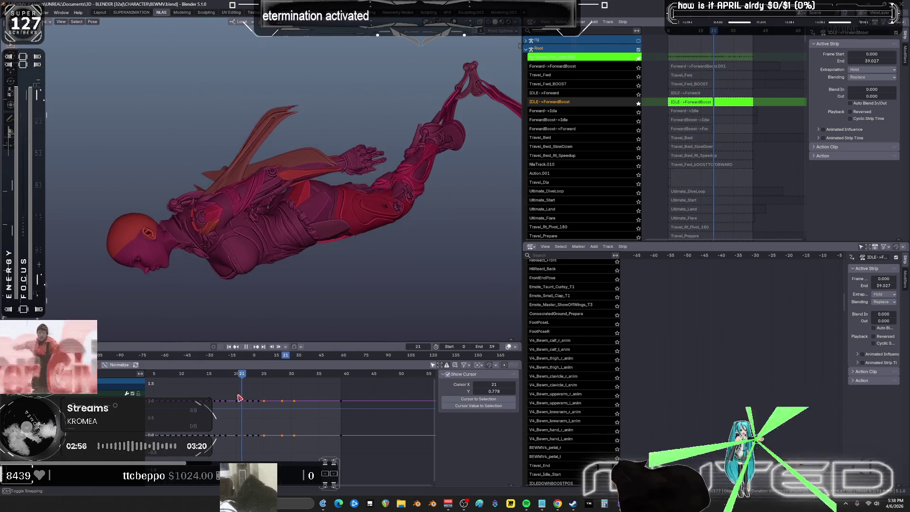
pyautogui.press('space')
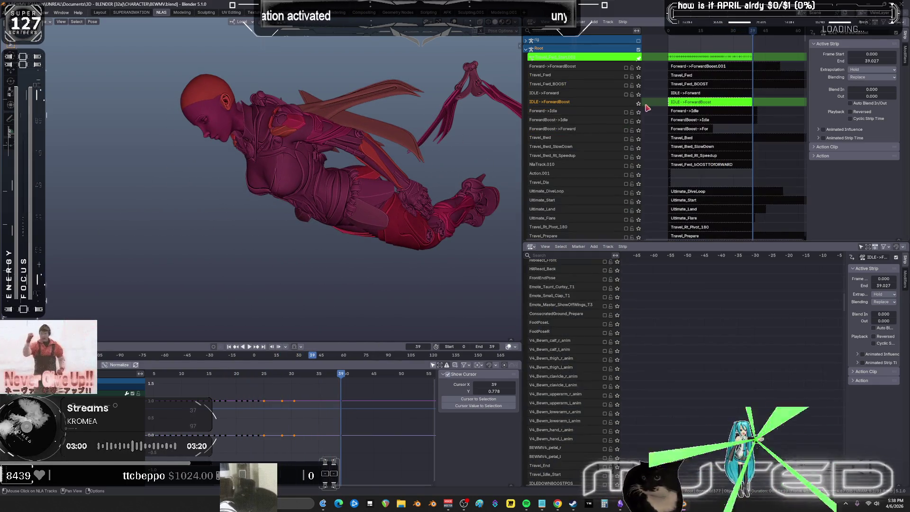
# Step: Preview Forward->Idle soloed, then solo ForwardBoost->Idle instead and open its action
pyautogui.click(683, 102)
pyautogui.click(687, 111)
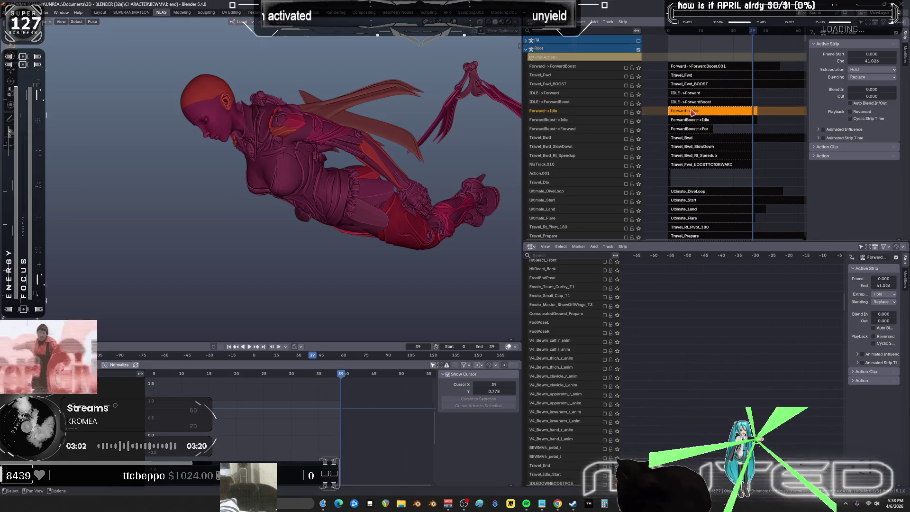
pyautogui.click(638, 113)
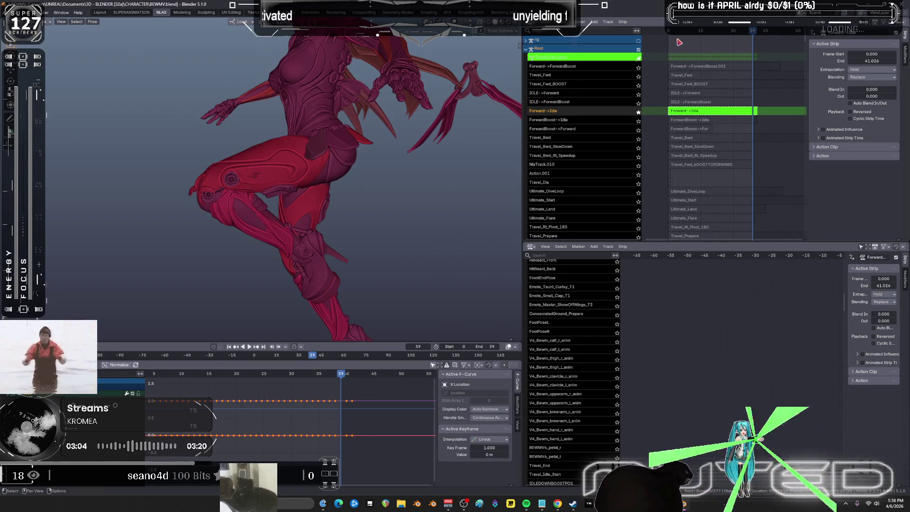
pyautogui.press('space')
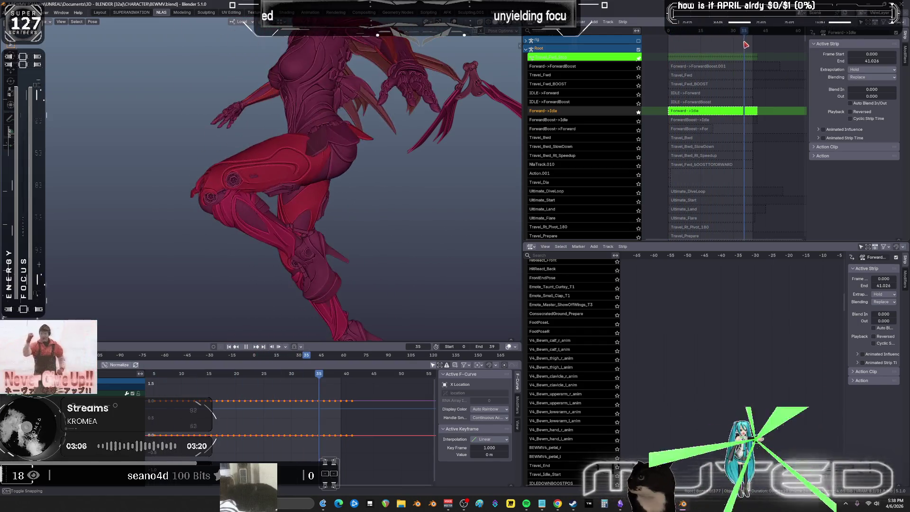
pyautogui.press('Escape')
pyautogui.click(639, 112)
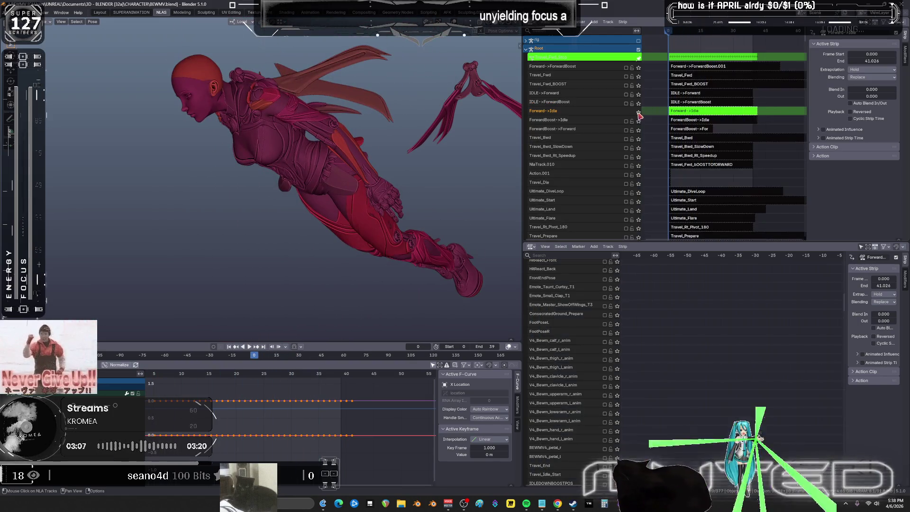
pyautogui.click(682, 120)
pyautogui.click(639, 121)
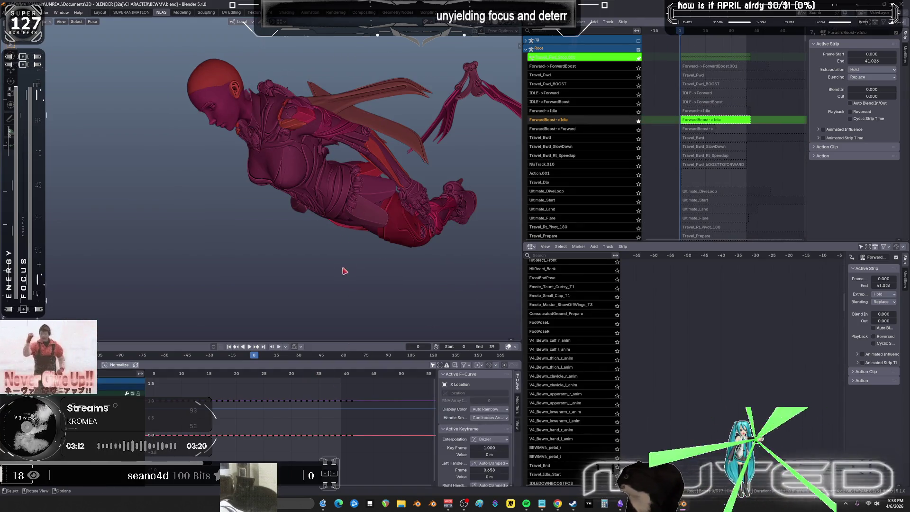
pyautogui.moveTo(344, 273)
pyautogui.mouseDown(button='middle')
pyautogui.moveTo(362, 211)
pyautogui.moveTo(350, 237)
pyautogui.mouseUp(button='middle')
# Step: Exit strip editing, select IDLE->ForwardBoost and scrub to the final pose around frame 39
pyautogui.scroll(-3, 222, 400)
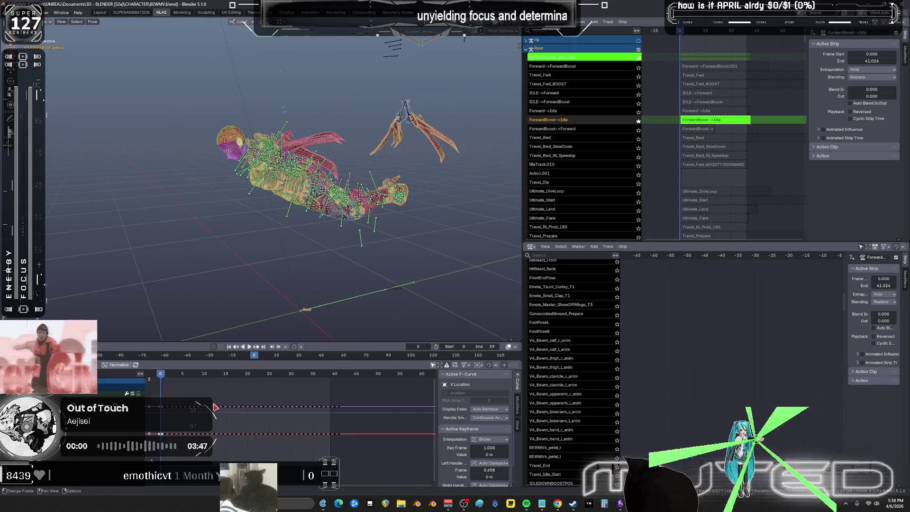
pyautogui.moveTo(192, 378)
pyautogui.mouseDown()
pyautogui.moveTo(235, 378)
pyautogui.moveTo(187, 378)
pyautogui.mouseUp()
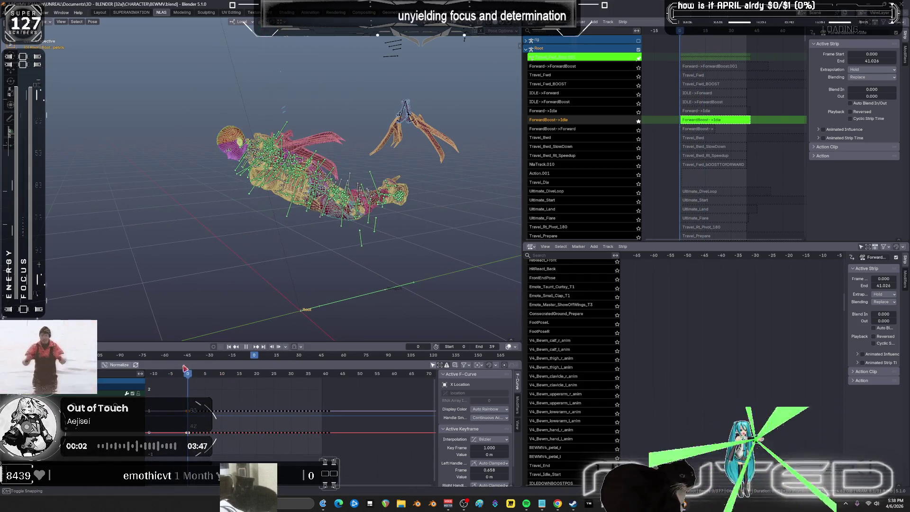
pyautogui.press('Tab')
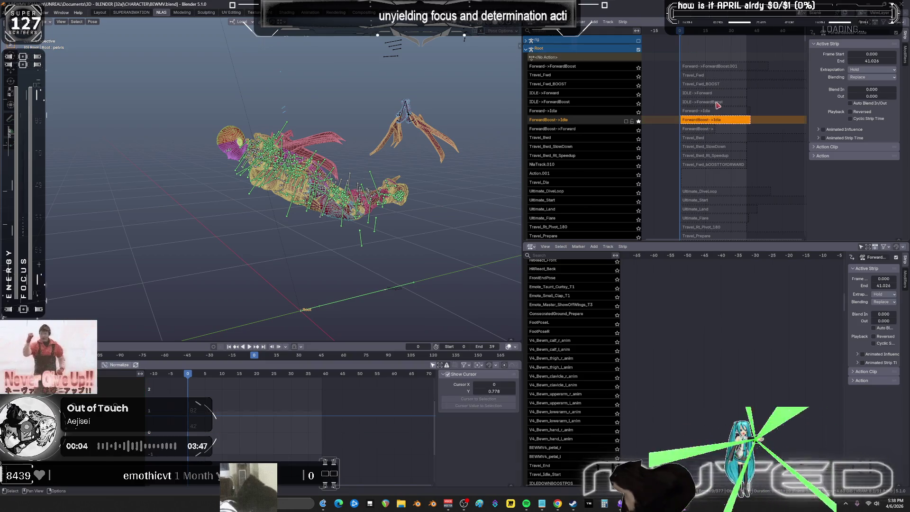
pyautogui.click(720, 103)
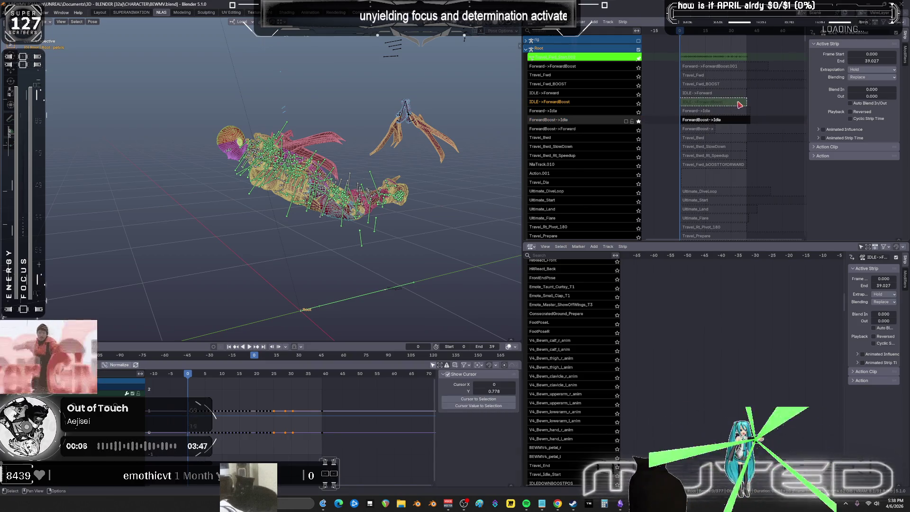
pyautogui.moveTo(728, 33); pyautogui.dragTo(748, 38)
pyautogui.moveTo(351, 269); pyautogui.dragTo(341, 265, button='middle')
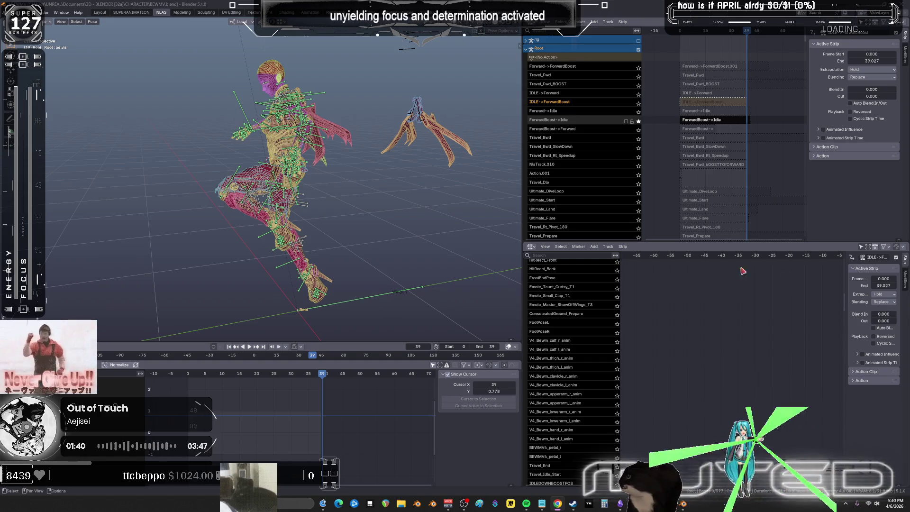
# Step: Orbit and zoom in on the character's pose at frame 32, then switch to the Twitch badge page
pyautogui.moveTo(328, 231); pyautogui.dragTo(332, 230, button='middle')
pyautogui.moveTo(294, 166); pyautogui.dragTo(315, 217, button='middle')
pyautogui.scroll(3, 317, 216)
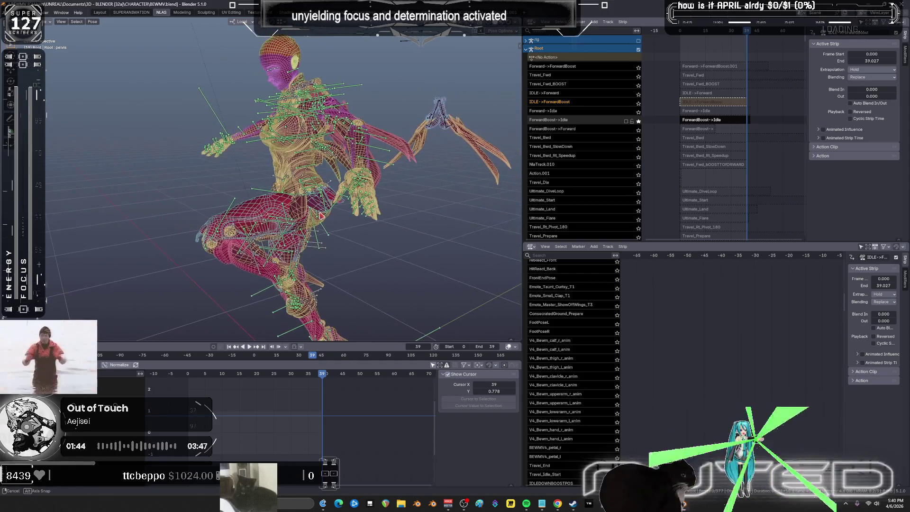
pyautogui.moveTo(325, 378); pyautogui.dragTo(297, 375)
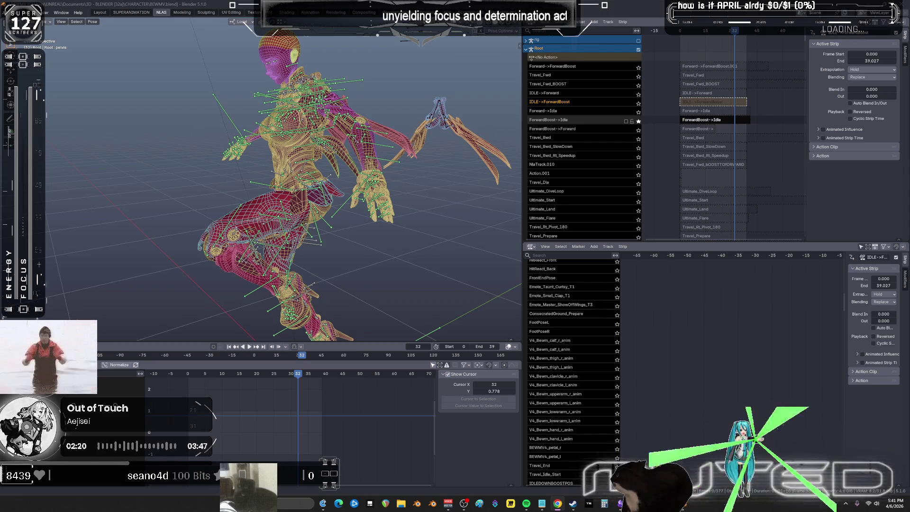
pyautogui.hotkey('alt', 'Tab')
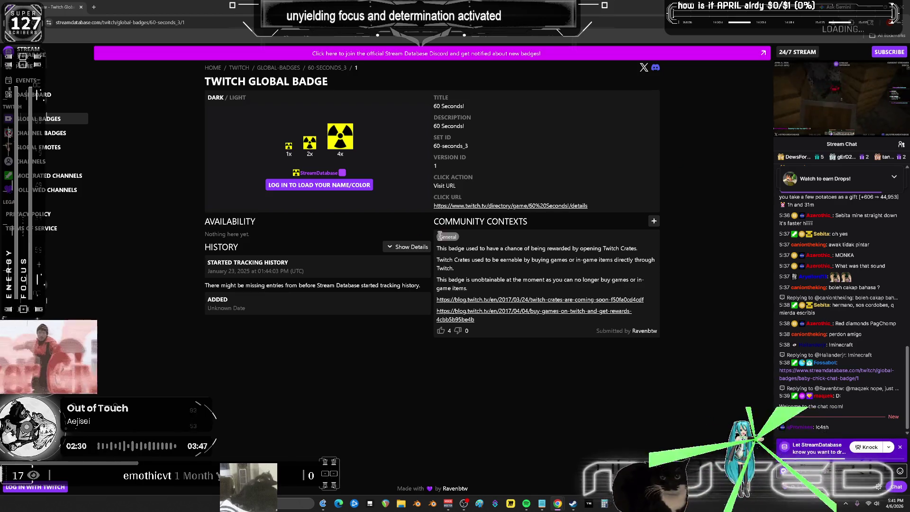
# Step: Zoom the '60 Seconds!' badge page to 150%, then switch back to Blender
pyautogui.hotkey('ctrl', '+')
pyautogui.hotkey('ctrl', '+')
pyautogui.hotkey('ctrl', '+')
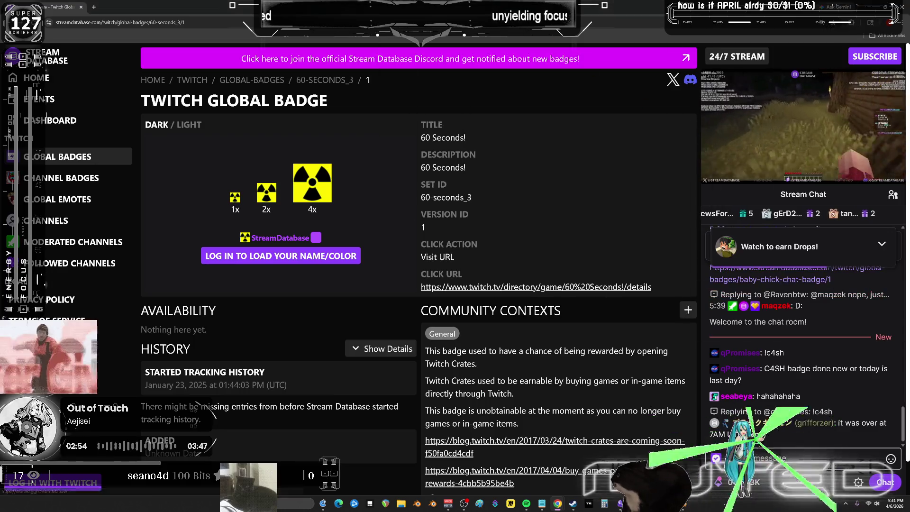
pyautogui.hotkey('alt', 'Tab')
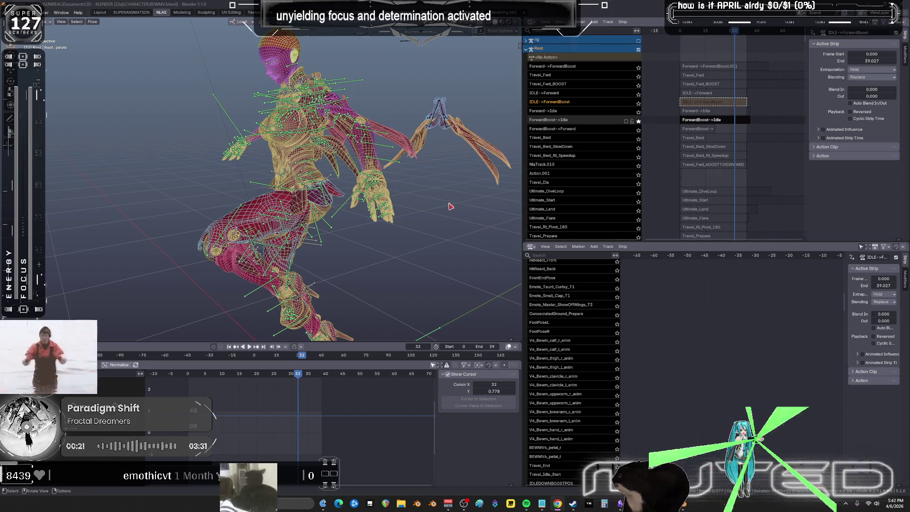
# Step: Scrub the animation from frame 32 back to 0 and make ForwardBoost->Idle the active strip
pyautogui.moveTo(301, 375); pyautogui.dragTo(188, 375)
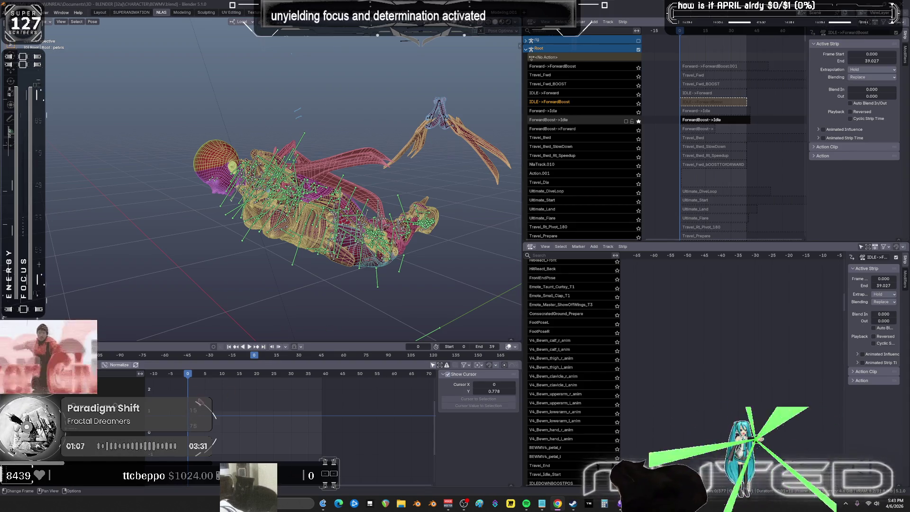
pyautogui.moveTo(185, 378)
pyautogui.mouseDown()
pyautogui.moveTo(240, 374)
pyautogui.moveTo(181, 380)
pyautogui.mouseUp()
pyautogui.moveTo(319, 272); pyautogui.dragTo(333, 229, button='middle')
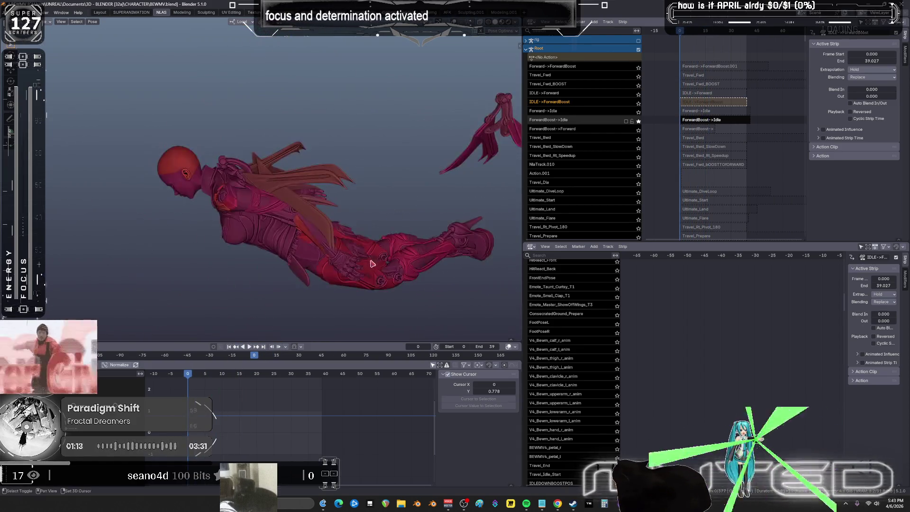
pyautogui.click(699, 122)
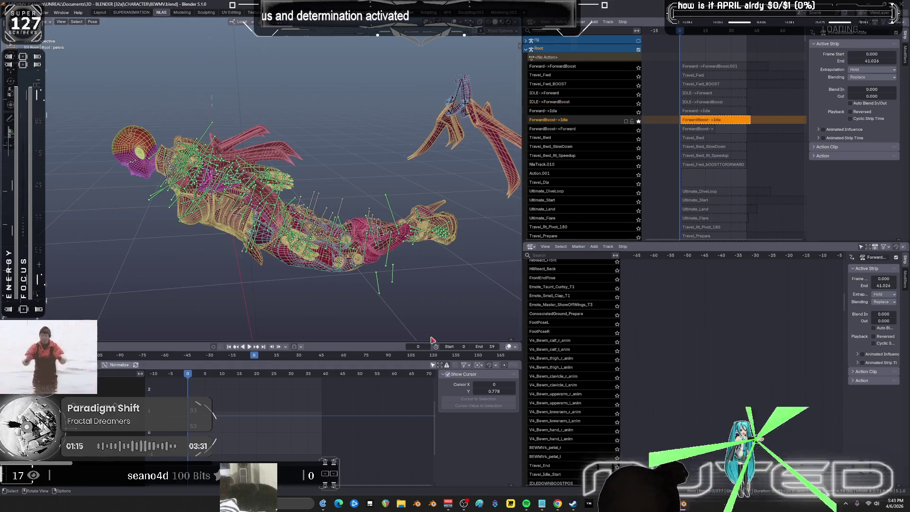
pyautogui.moveTo(364, 232); pyautogui.dragTo(417, 214, button='middle')
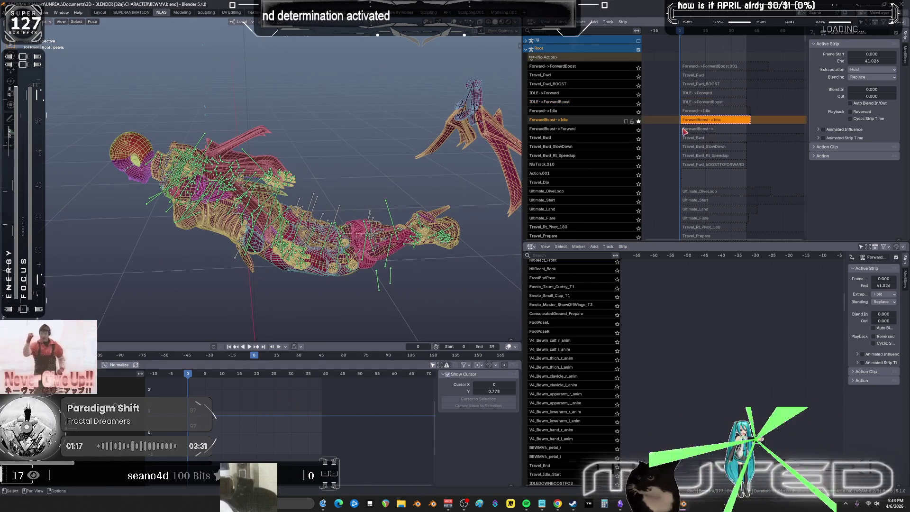
# Step: Solo the Travel_Fwd_BOOST track instead of ForwardBoost->Idle and preview it
pyautogui.click(638, 121)
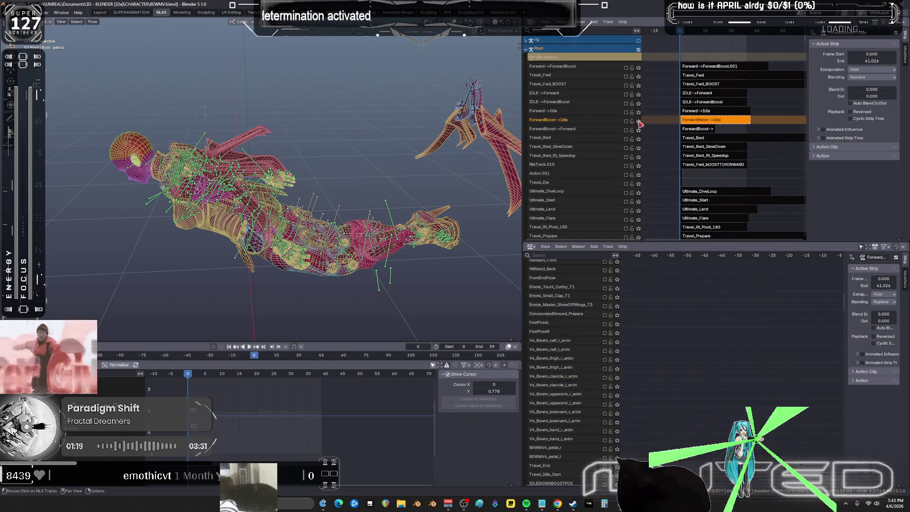
pyautogui.click(711, 86)
pyautogui.click(638, 85)
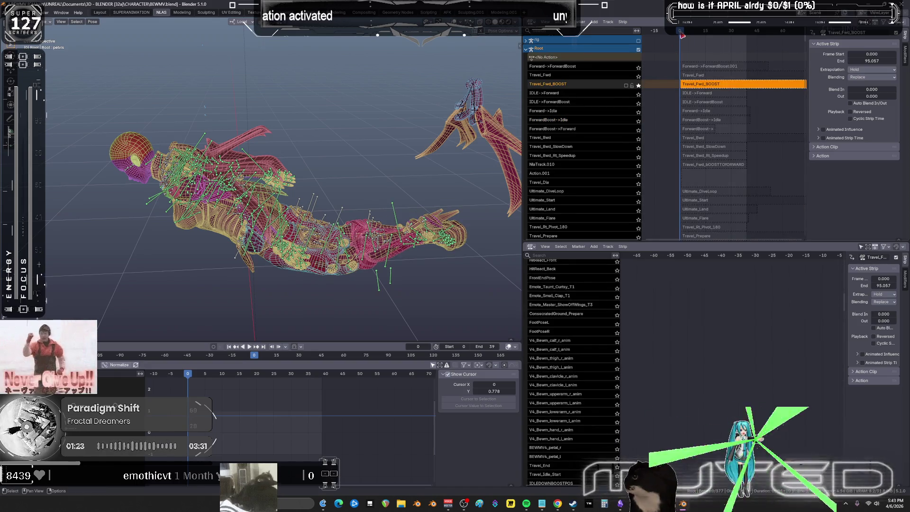
pyautogui.press('space')
pyautogui.press('Escape')
pyautogui.moveTo(327, 223)
pyautogui.mouseDown(button='middle')
pyautogui.moveTo(348, 226)
pyautogui.moveTo(336, 246)
pyautogui.moveTo(340, 239)
pyautogui.mouseUp(button='middle')
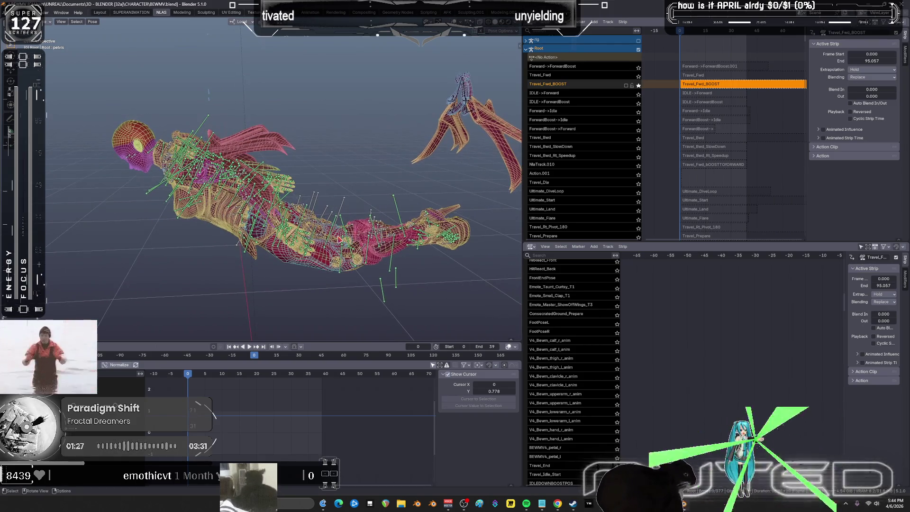
# Step: Select all bones and the frame-0 keys of the Travel_Fwd_BOOST action in the maximized graph
pyautogui.press('a')
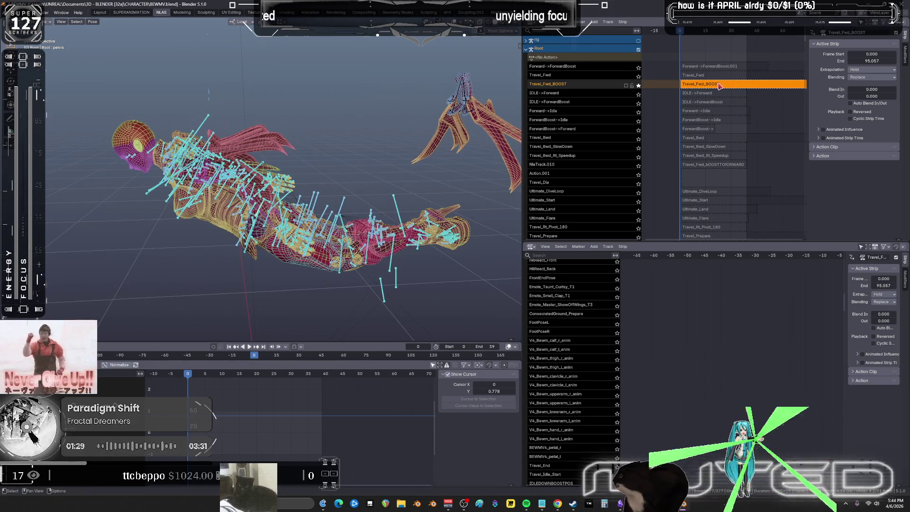
pyautogui.press('Tab')
pyautogui.hotkey('ctrl', 'space')
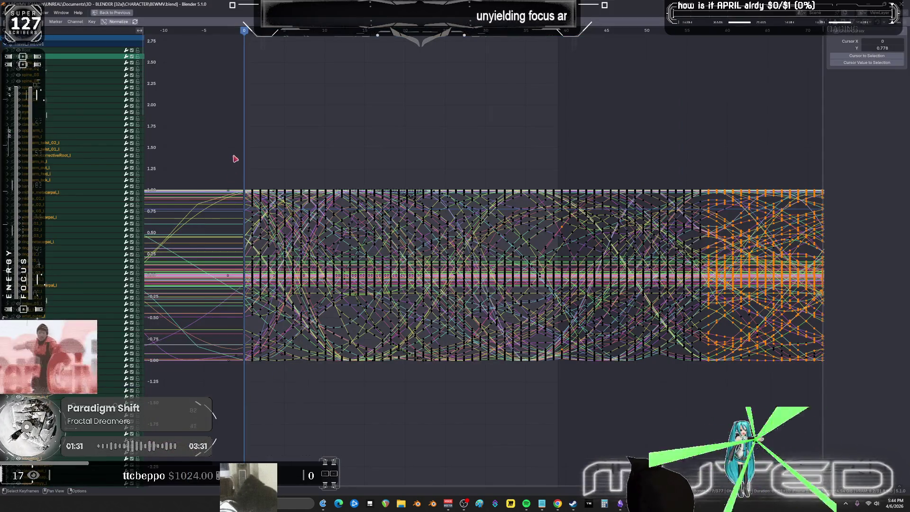
pyautogui.moveTo(235, 146); pyautogui.dragTo(256, 369)
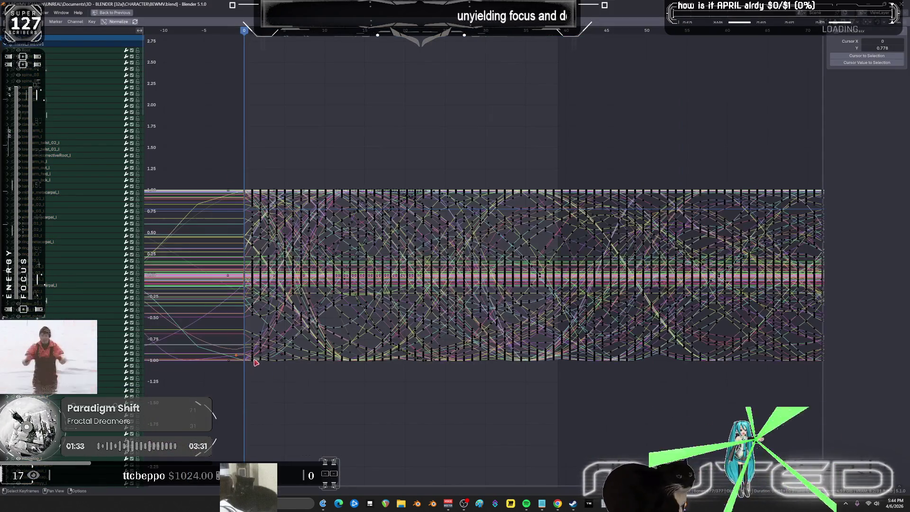
pyautogui.hotkey('ctrl', 'space')
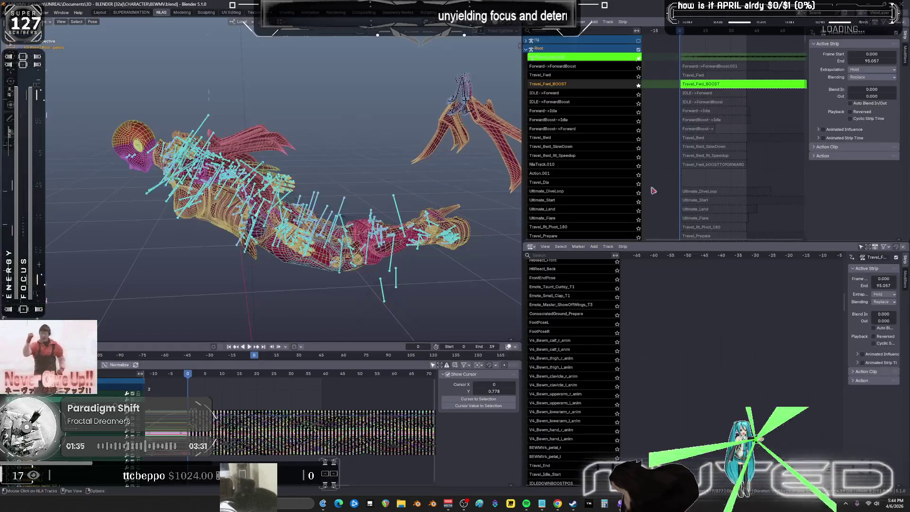
pyautogui.press('Tab')
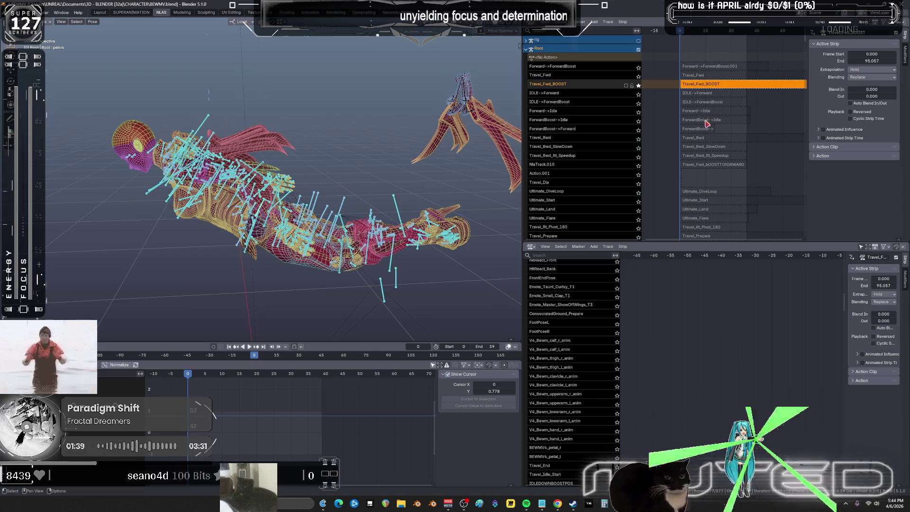
# Step: Delete the keyframes at frames 1–6 from the ForwardBoost->Idle action
pyautogui.click(707, 122)
pyautogui.press('Tab')
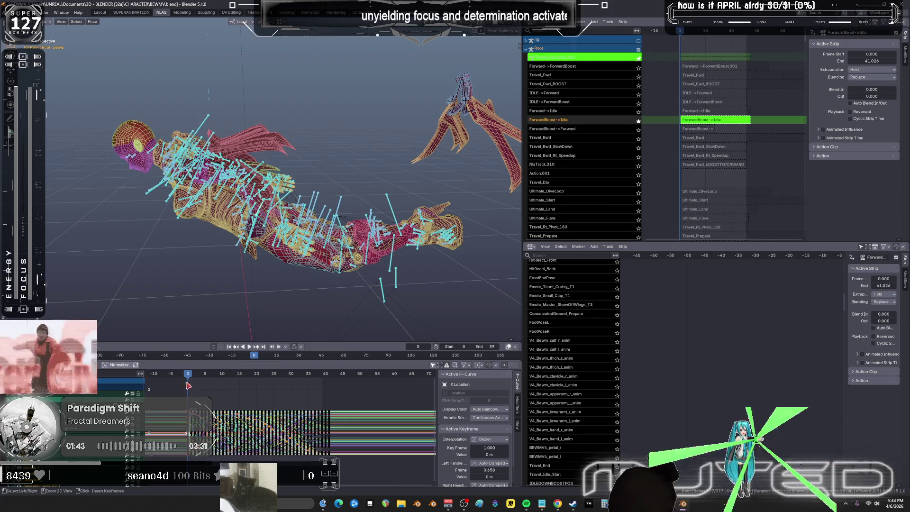
pyautogui.hotkey('ctrl', 'space')
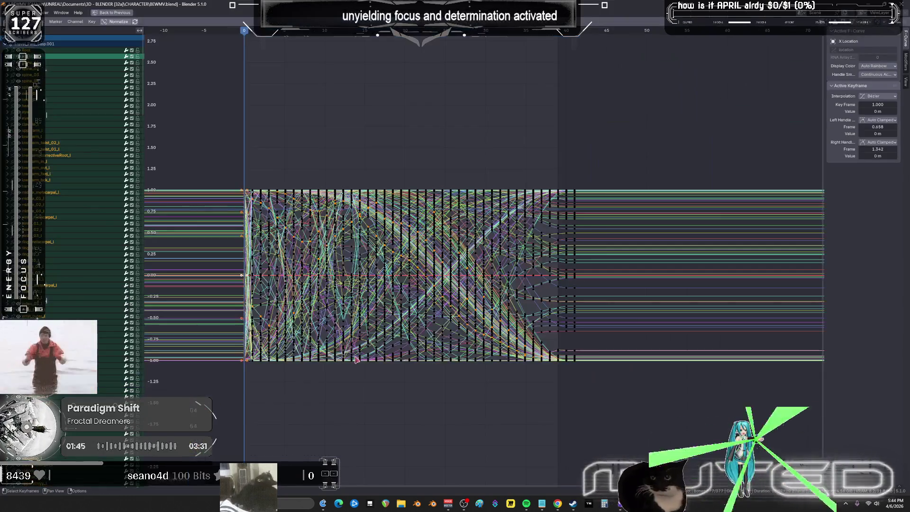
pyautogui.moveTo(364, 315)
pyautogui.keyDown('ctrl'); pyautogui.mouseDown(button='middle')
pyautogui.moveTo(335, 278)
pyautogui.moveTo(464, 237)
pyautogui.mouseUp(button='middle'); pyautogui.keyUp('ctrl')
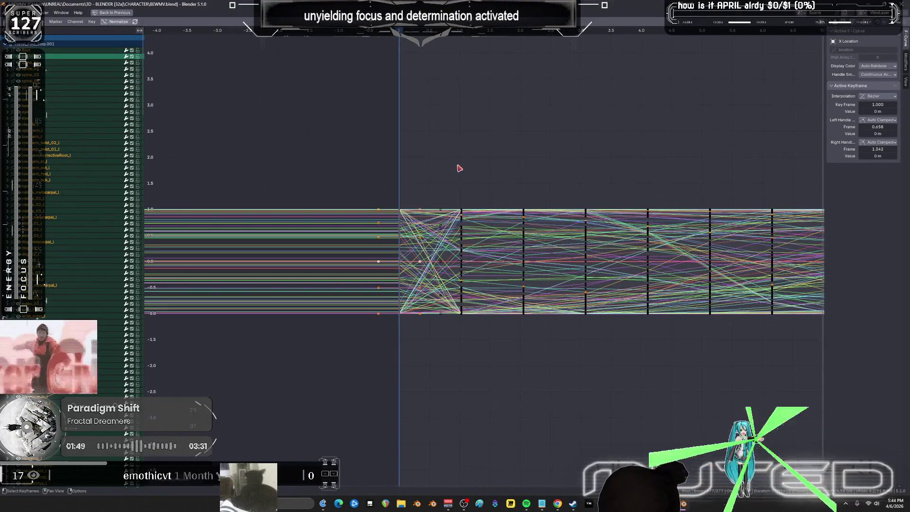
pyautogui.click(465, 221)
pyautogui.moveTo(450, 180)
pyautogui.mouseDown()
pyautogui.moveTo(520, 334)
pyautogui.moveTo(772, 348)
pyautogui.moveTo(788, 340)
pyautogui.moveTo(777, 337)
pyautogui.mouseUp()
pyautogui.keyDown('ctrl'); pyautogui.moveTo(456, 335); pyautogui.dragTo(456, 341, button='middle'); pyautogui.keyUp('ctrl')
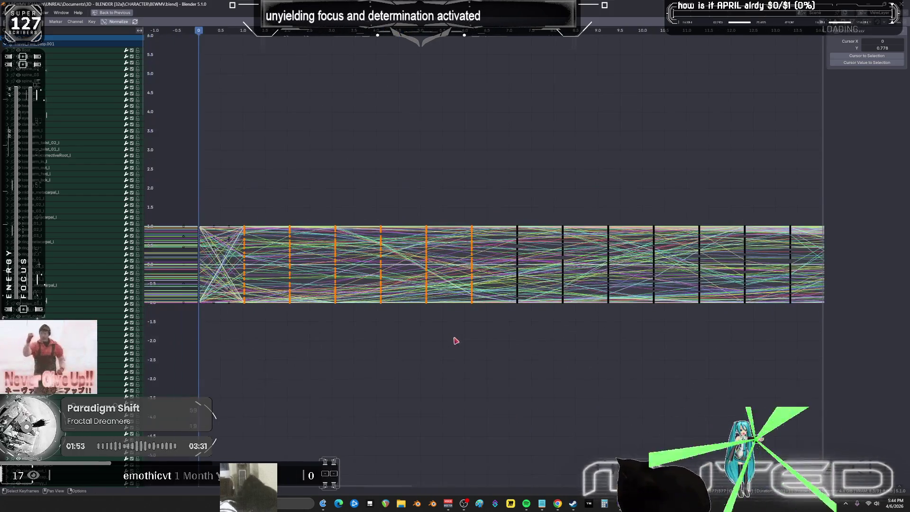
pyautogui.press('Delete')
pyautogui.press('Home')
pyautogui.hotkey('ctrl', 'space')
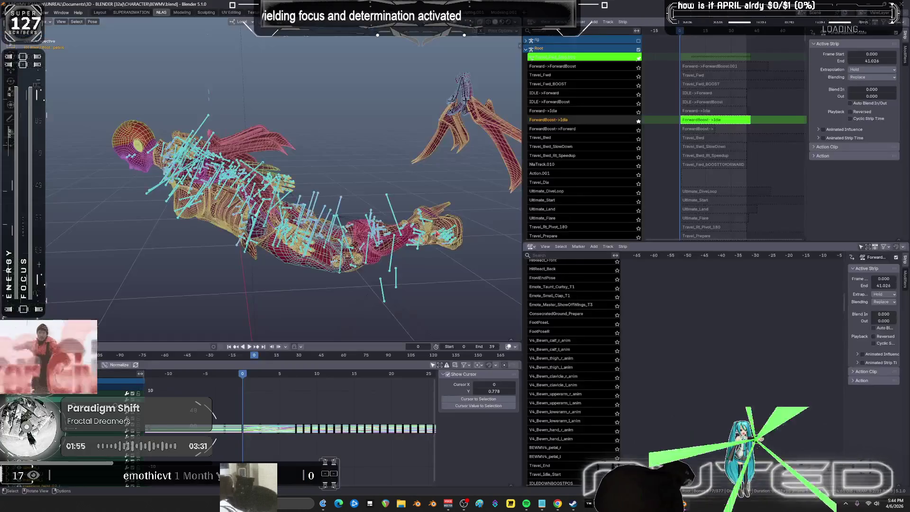
# Step: Blend a breakdown pose, key the bones' rotation and play it back
pyautogui.moveTo(243, 374)
pyautogui.mouseDown()
pyautogui.moveTo(330, 392)
pyautogui.moveTo(277, 388)
pyautogui.mouseUp()
pyautogui.hotkey('shift', 'e')
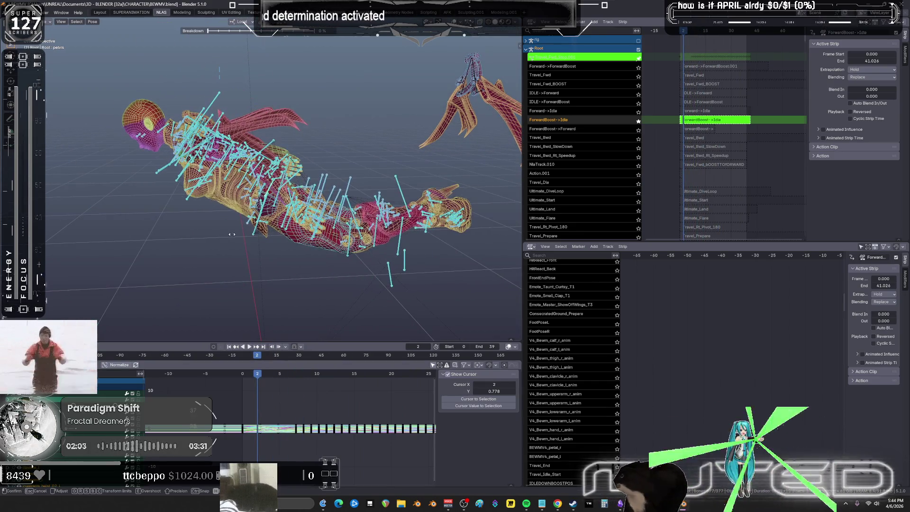
pyautogui.click(249, 243)
pyautogui.press('k')
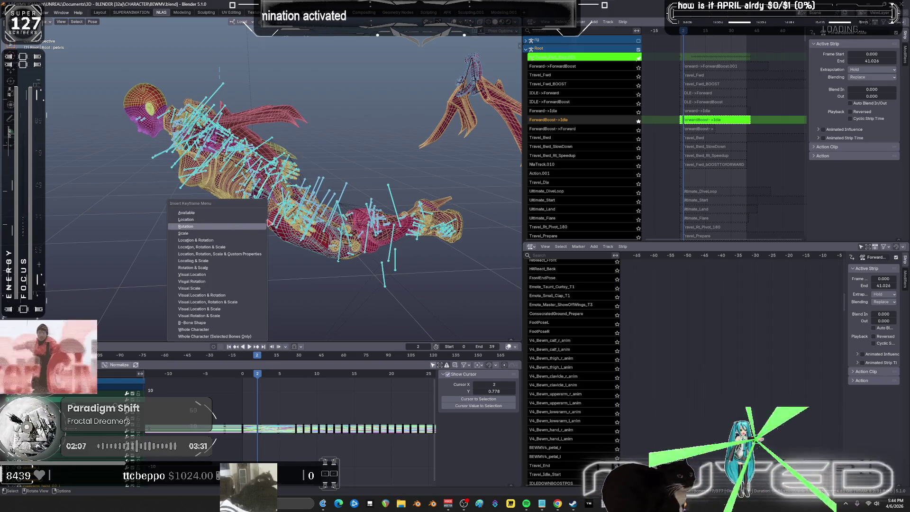
pyautogui.click(265, 224)
pyautogui.moveTo(266, 224); pyautogui.dragTo(227, 225, button='middle')
pyautogui.scroll(5, 206, 225)
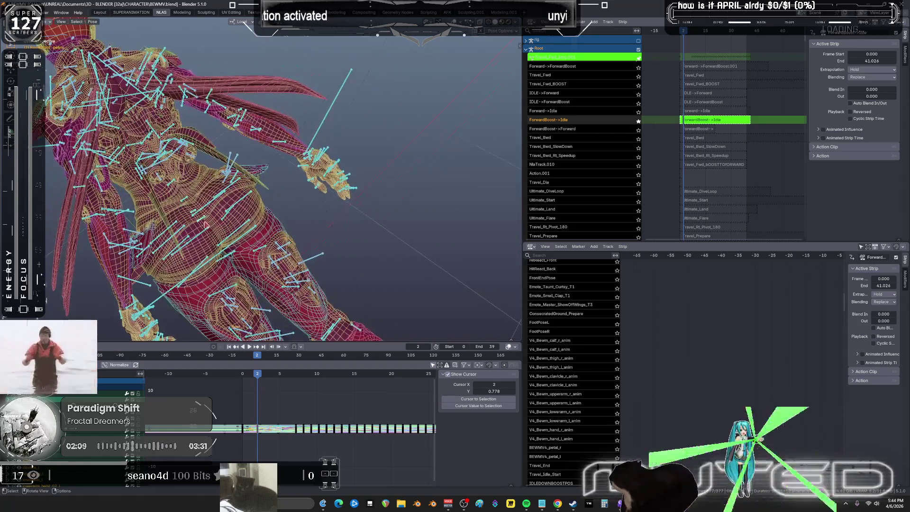
pyautogui.press('space')
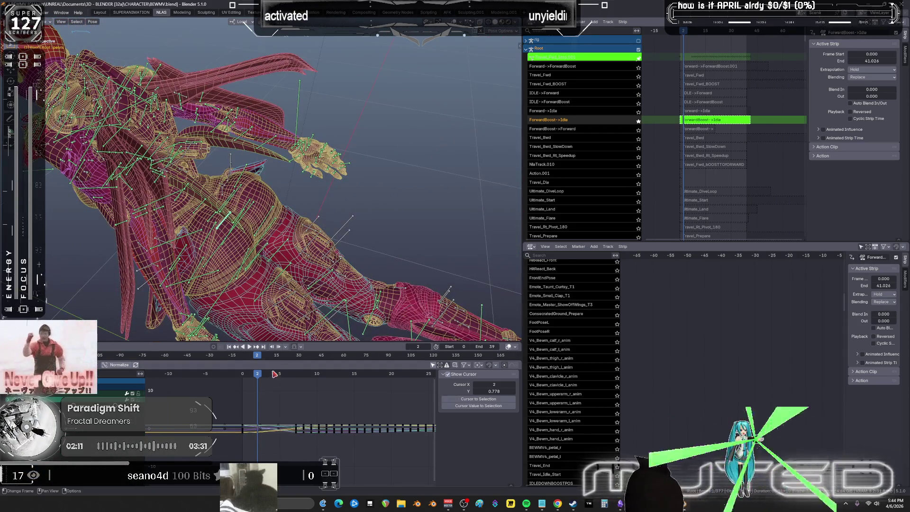
pyautogui.press('space')
# Step: Blend a second breakdown pose at frame 4, then exit editing and select ForwardBoost->Forward
pyautogui.hotkey('shift', 'e')
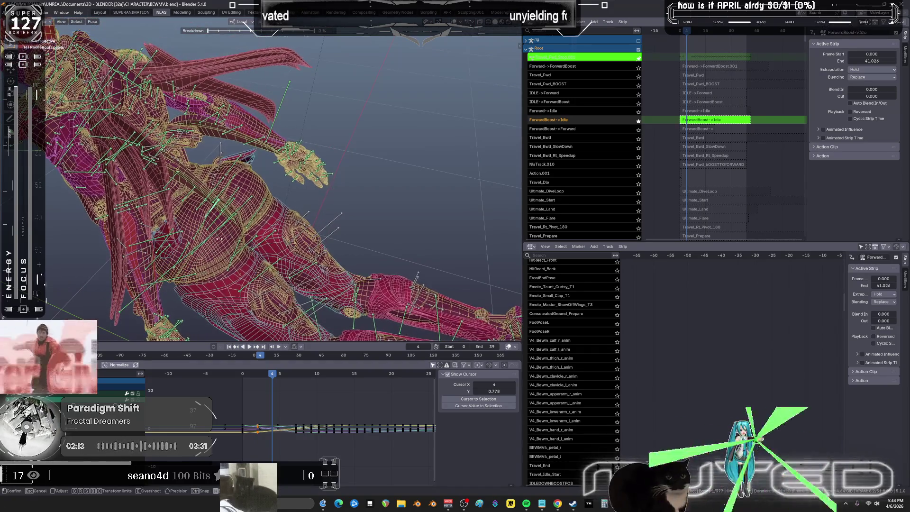
pyautogui.click(254, 243)
pyautogui.press('k')
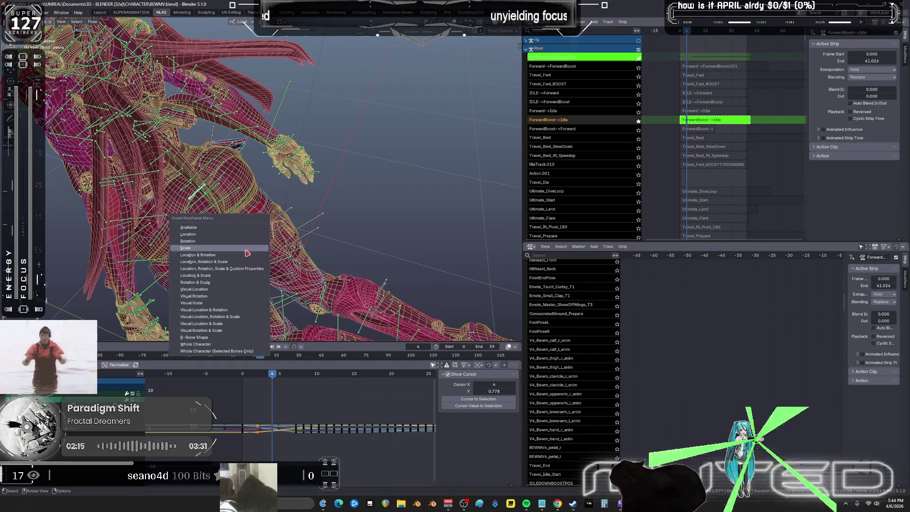
pyautogui.press('Escape')
pyautogui.moveTo(266, 243); pyautogui.dragTo(294, 242, button='middle')
pyautogui.keyDown('alt'); pyautogui.scroll(4, 294, 242); pyautogui.keyUp('alt')
pyautogui.moveTo(294, 242)
pyautogui.mouseDown()
pyautogui.moveTo(355, 238)
pyautogui.moveTo(423, 255)
pyautogui.moveTo(362, 239)
pyautogui.moveTo(294, 242)
pyautogui.mouseUp()
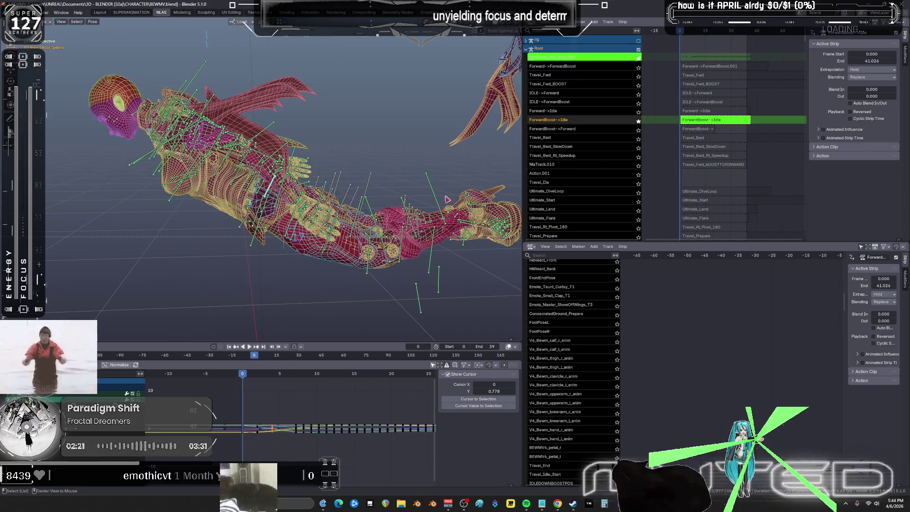
pyautogui.press('Tab')
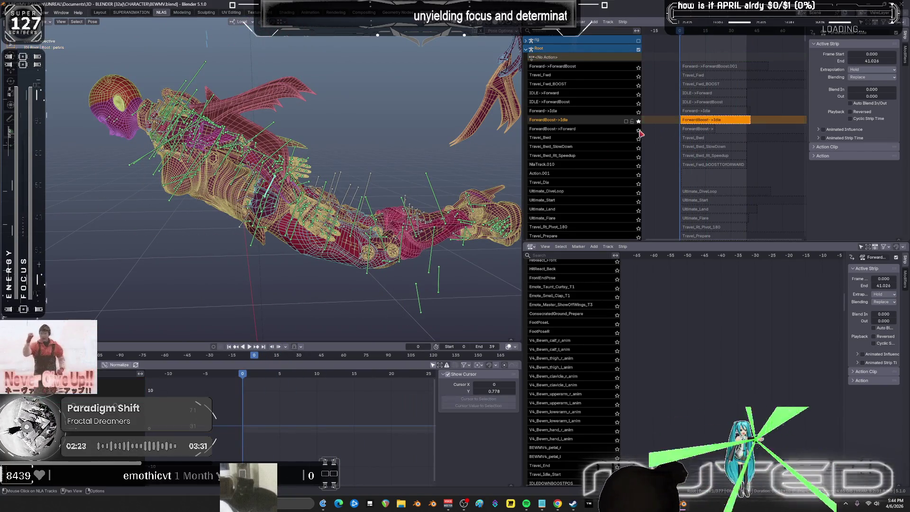
pyautogui.click(699, 132)
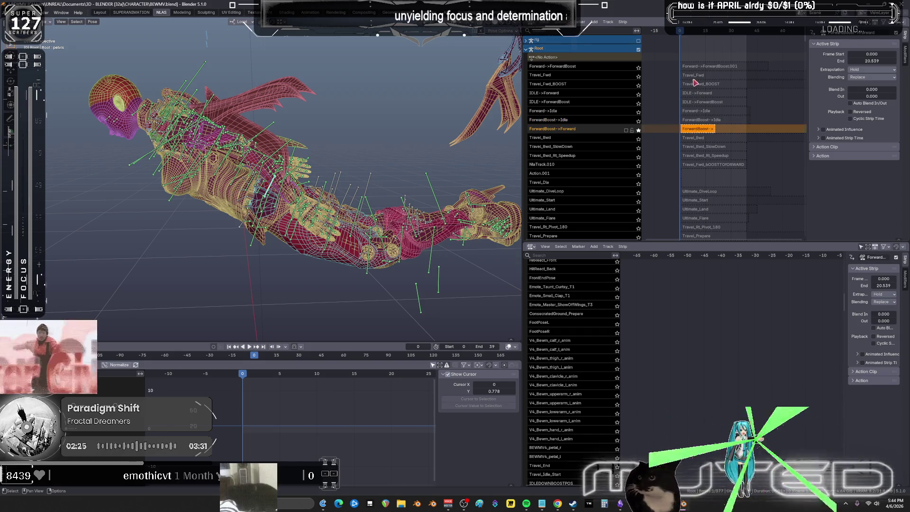
# Step: Edit ForwardBoost->Forward, scrub it to frame 20, then preview the Travel_Fwd strip
pyautogui.press('Tab')
pyautogui.moveTo(244, 376); pyautogui.dragTo(399, 376)
pyautogui.moveTo(402, 403)
pyautogui.keyDown('ctrl'); pyautogui.mouseDown(button='middle')
pyautogui.moveTo(353, 394)
pyautogui.moveTo(366, 389)
pyautogui.mouseUp(button='middle'); pyautogui.keyUp('ctrl')
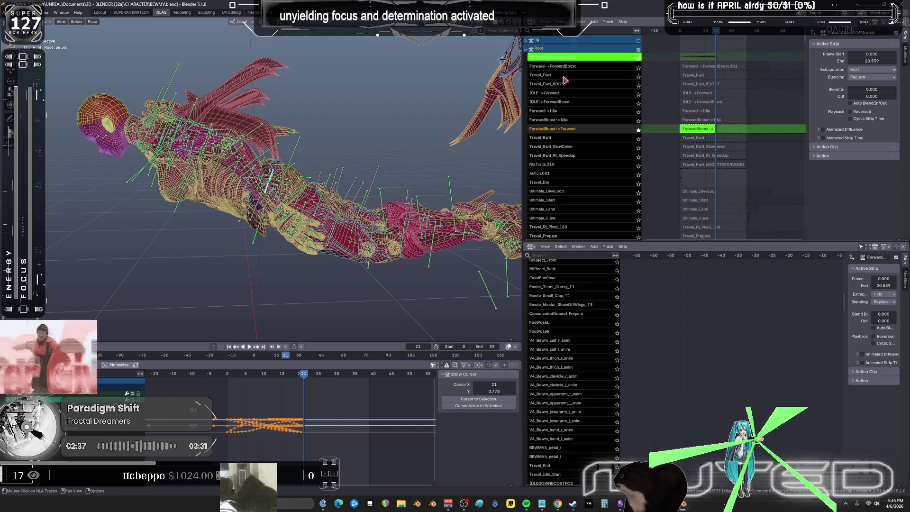
pyautogui.click(690, 76)
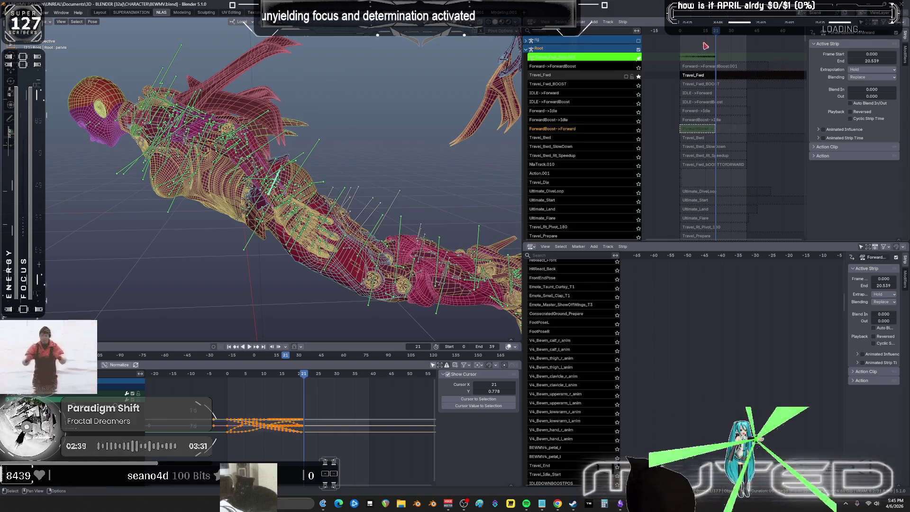
pyautogui.press('space')
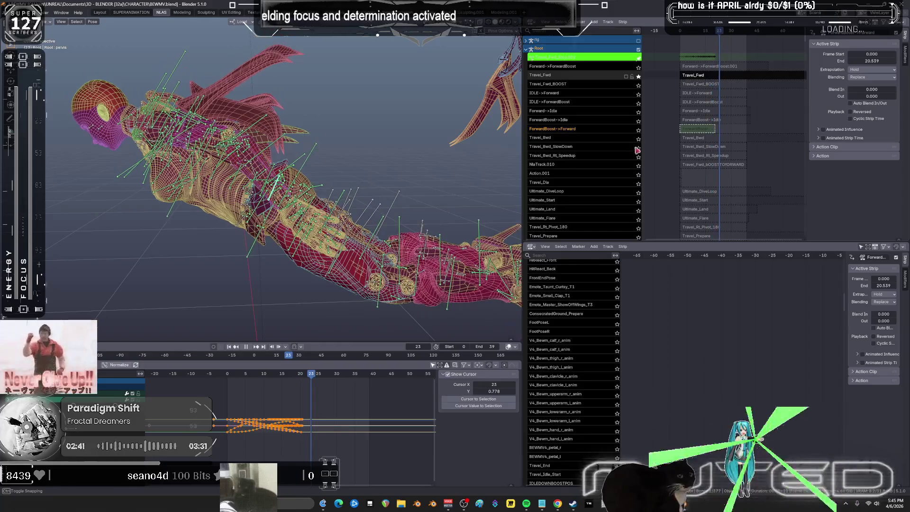
pyautogui.press('space')
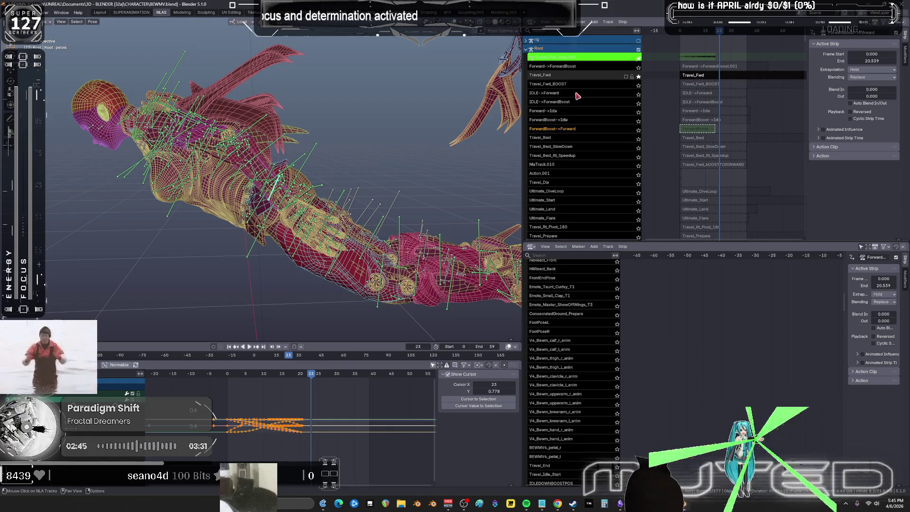
# Step: Solo and select the IDLE->Forward track, scrubbing it back to frame 0
pyautogui.click(639, 95)
pyautogui.moveTo(695, 34)
pyautogui.mouseDown()
pyautogui.moveTo(679, 35)
pyautogui.moveTo(704, 43)
pyautogui.mouseUp()
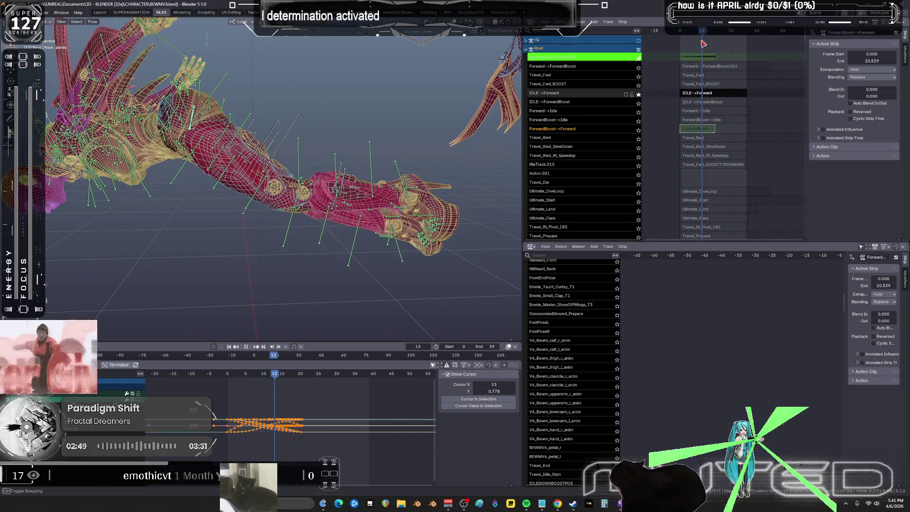
pyautogui.press('space')
pyautogui.click(712, 94)
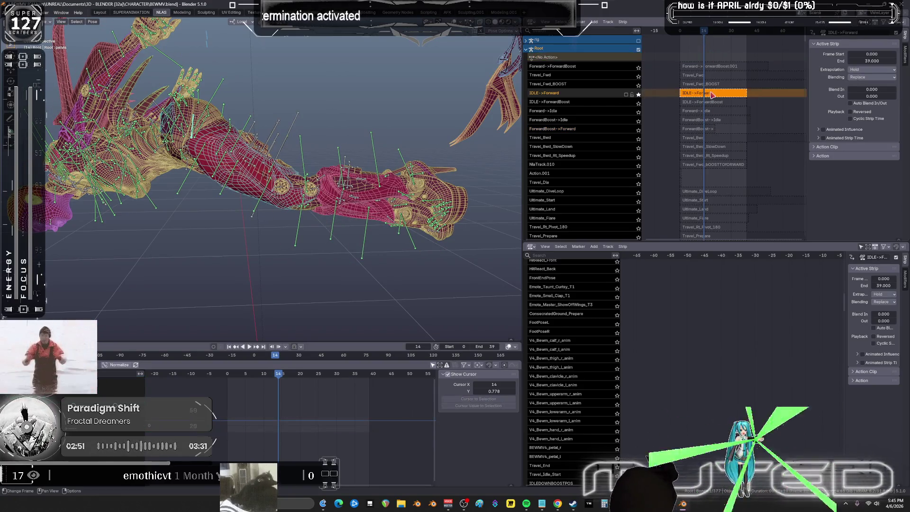
pyautogui.moveTo(279, 375)
pyautogui.mouseDown()
pyautogui.moveTo(225, 384)
pyautogui.moveTo(336, 400)
pyautogui.moveTo(258, 407)
pyautogui.mouseUp()
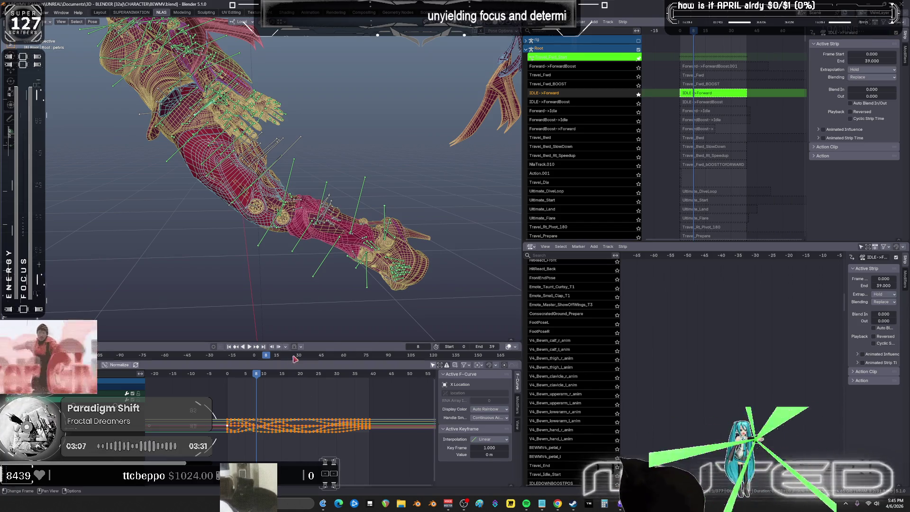
# Step: Select all bones and all IDLE->Forward keyframes, then stop editing the action
pyautogui.moveTo(292, 223); pyautogui.dragTo(281, 226, button='middle')
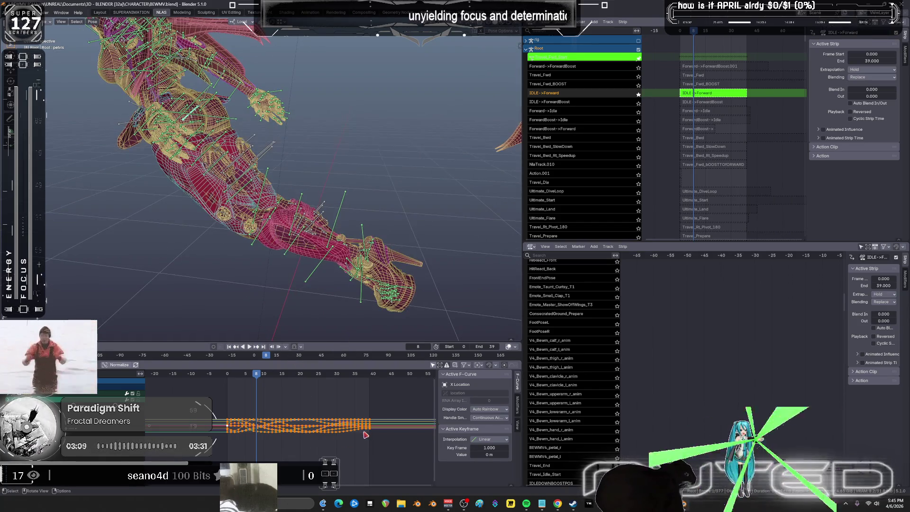
pyautogui.press('a')
pyautogui.scroll(-1, 365, 438)
pyautogui.click(234, 401)
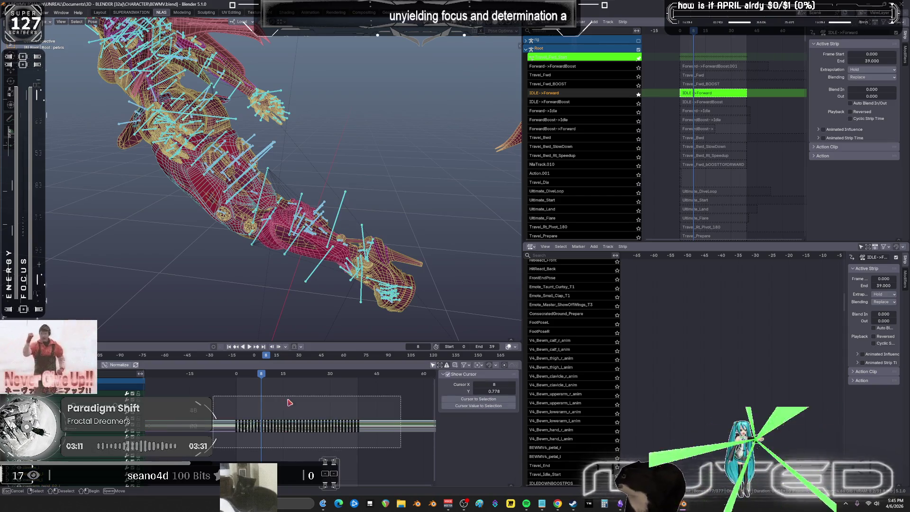
pyautogui.press('a')
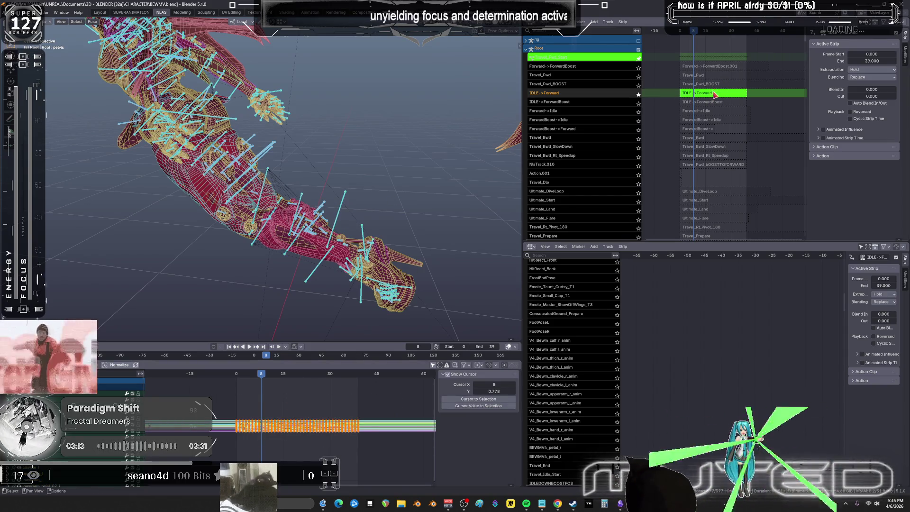
pyautogui.press('Tab')
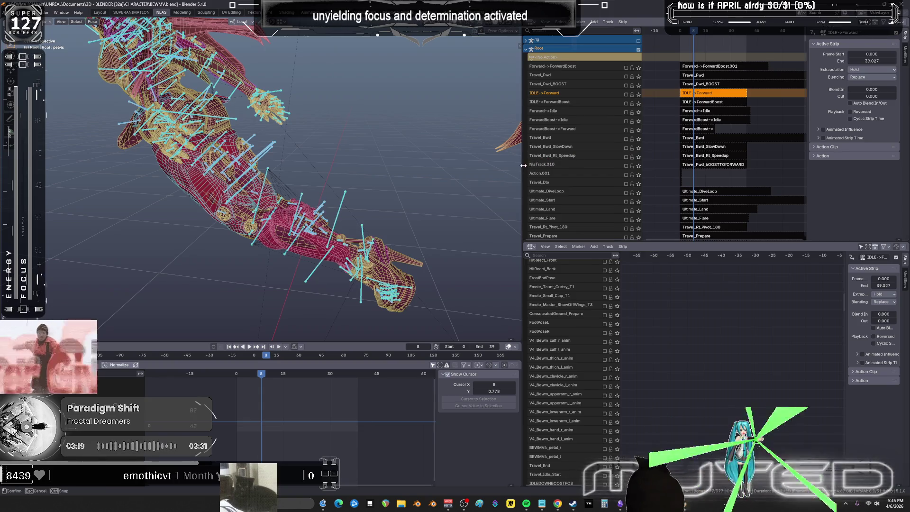
# Step: Widen the animation editors, then solo and preview the ForwardBoost->Forward track
pyautogui.moveTo(523, 166); pyautogui.dragTo(435, 166)
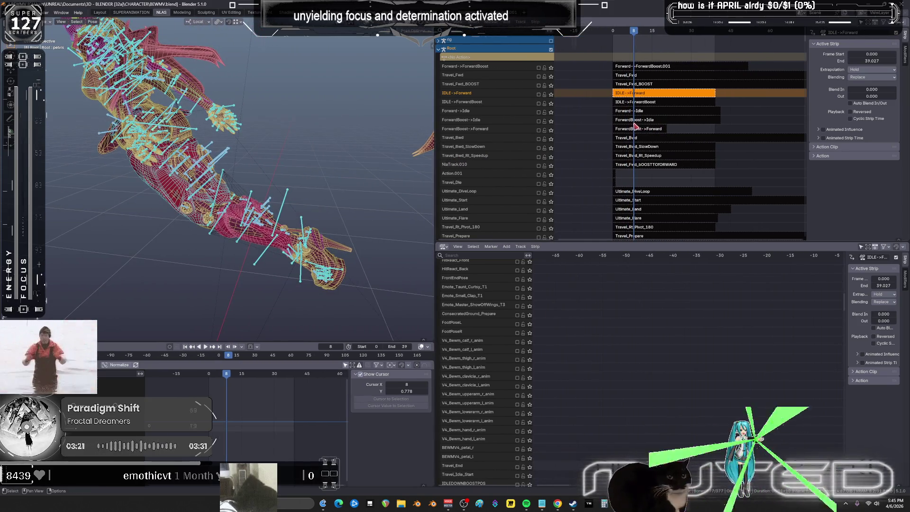
pyautogui.click(634, 120)
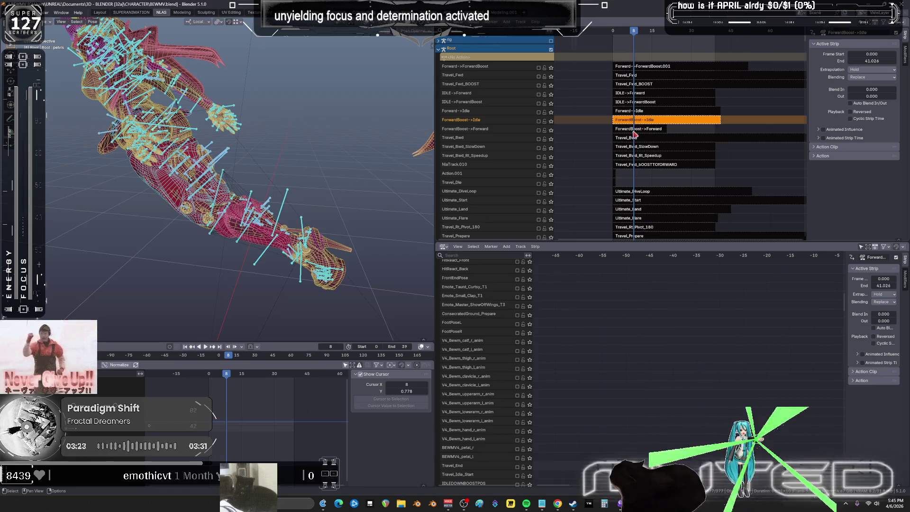
pyautogui.click(635, 130)
pyautogui.click(551, 130)
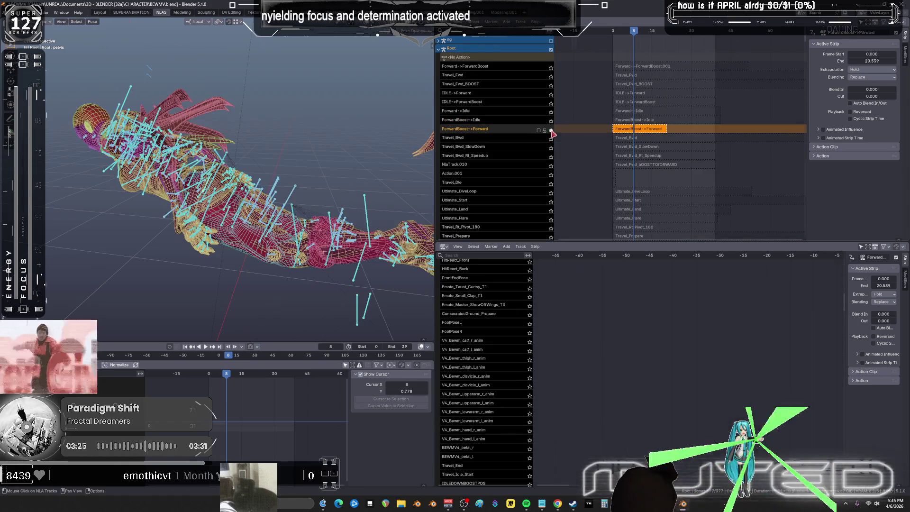
pyautogui.press('space')
pyautogui.click(604, 40)
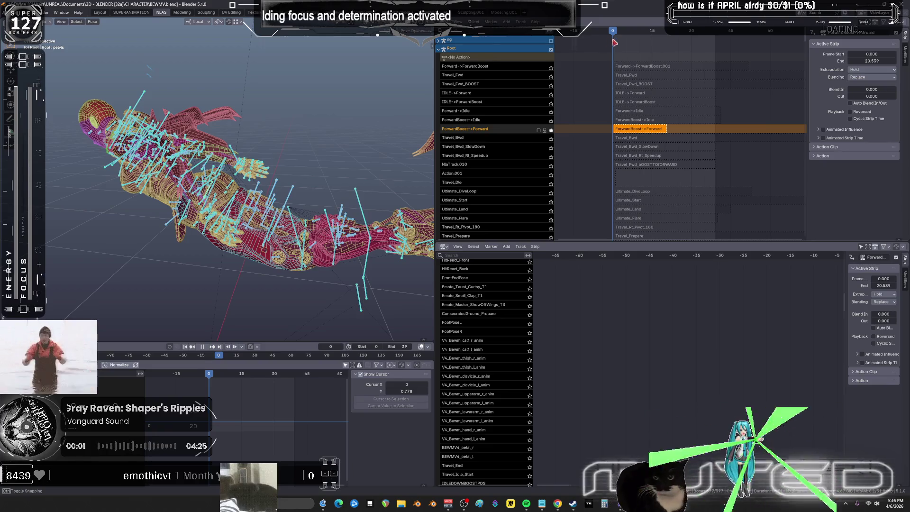
pyautogui.press('space')
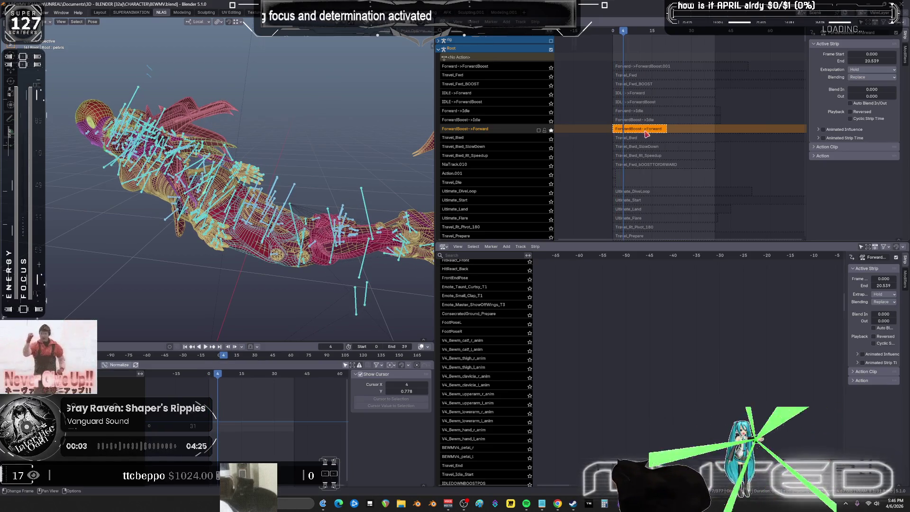
# Step: Paste the copied keyframes at frame 39 into the ForwardBoost->Forward action
pyautogui.press('Tab')
pyautogui.hotkey('ctrl', 'space')
pyautogui.keyDown('ctrl'); pyautogui.hscroll(3, 509, 90); pyautogui.keyUp('ctrl')
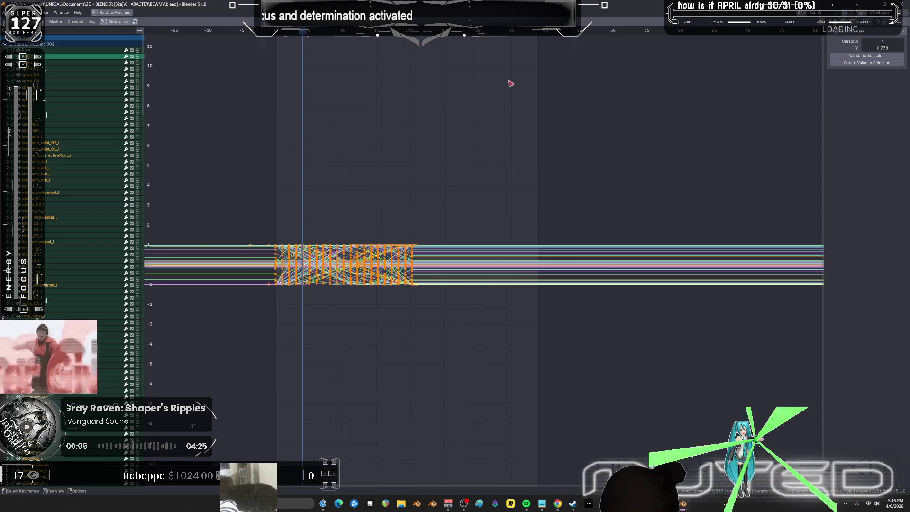
pyautogui.click(537, 37)
pyautogui.hotkey('ctrl', 'v')
pyautogui.keyDown('ctrl'); pyautogui.hscroll(3, 534, 217); pyautogui.keyUp('ctrl')
pyautogui.moveTo(534, 217)
pyautogui.keyDown('ctrl'); pyautogui.mouseDown(button='middle')
pyautogui.moveTo(520, 197)
pyautogui.moveTo(544, 189)
pyautogui.moveTo(447, 187)
pyautogui.moveTo(490, 148)
pyautogui.mouseUp(button='middle'); pyautogui.keyUp('ctrl')
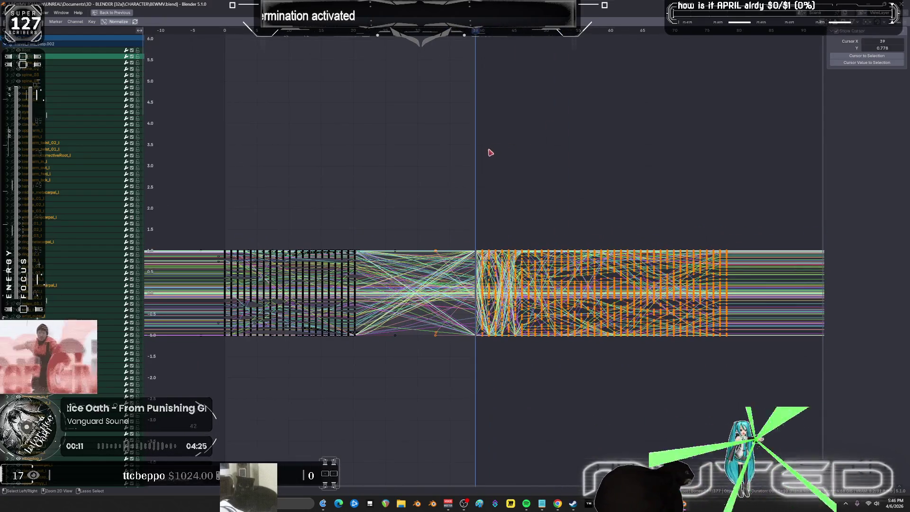
pyautogui.hotkey('ctrl', 'space')
# Step: Set the scene end frame to 109 and switch to the SUPERANIMATION workspace
pyautogui.moveTo(398, 347); pyautogui.dragTo(436, 347)
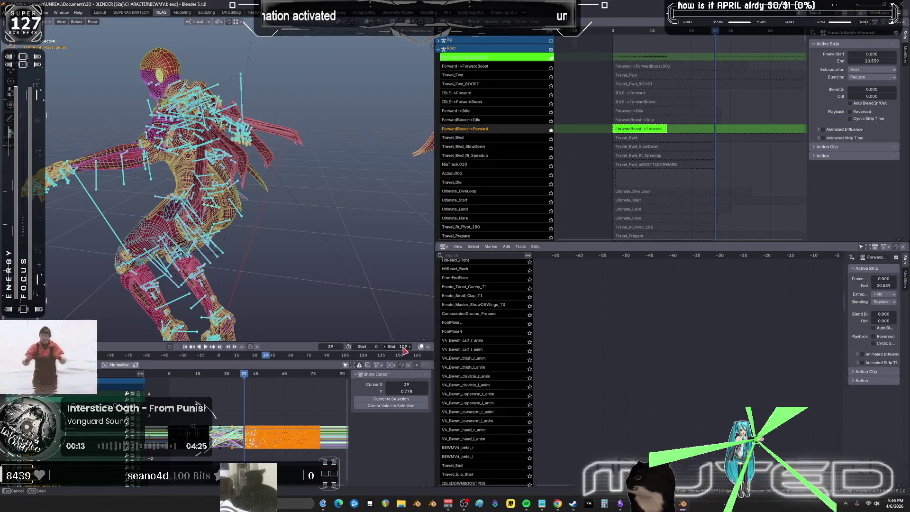
pyautogui.moveTo(328, 273); pyautogui.dragTo(374, 263, button='middle')
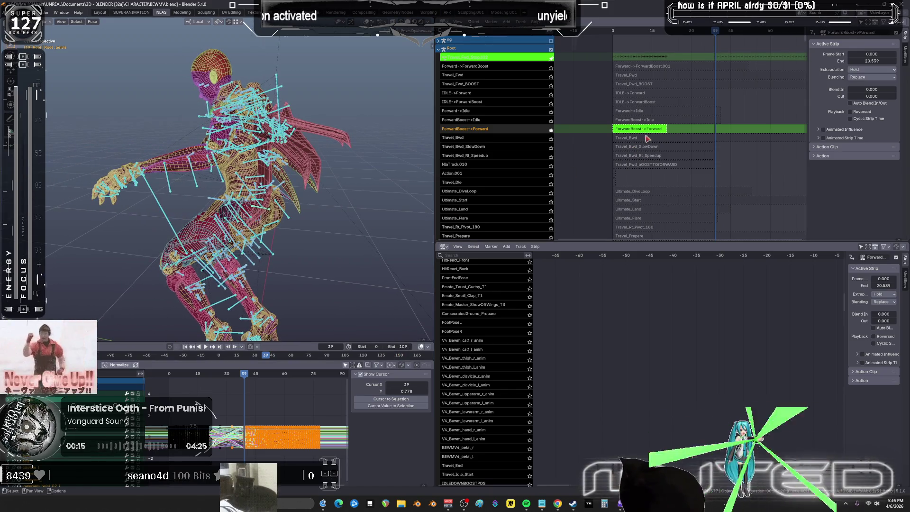
pyautogui.click(131, 12)
# Step: Snap the selected keyframes onto the nearest whole frames
pyautogui.moveTo(370, 369)
pyautogui.keyDown('ctrl'); pyautogui.mouseDown(button='middle')
pyautogui.moveTo(380, 396)
pyautogui.moveTo(359, 354)
pyautogui.mouseUp(button='middle'); pyautogui.keyUp('ctrl')
pyautogui.moveTo(370, 326)
pyautogui.mouseDown()
pyautogui.moveTo(184, 330)
pyautogui.moveTo(522, 334)
pyautogui.moveTo(187, 336)
pyautogui.mouseUp()
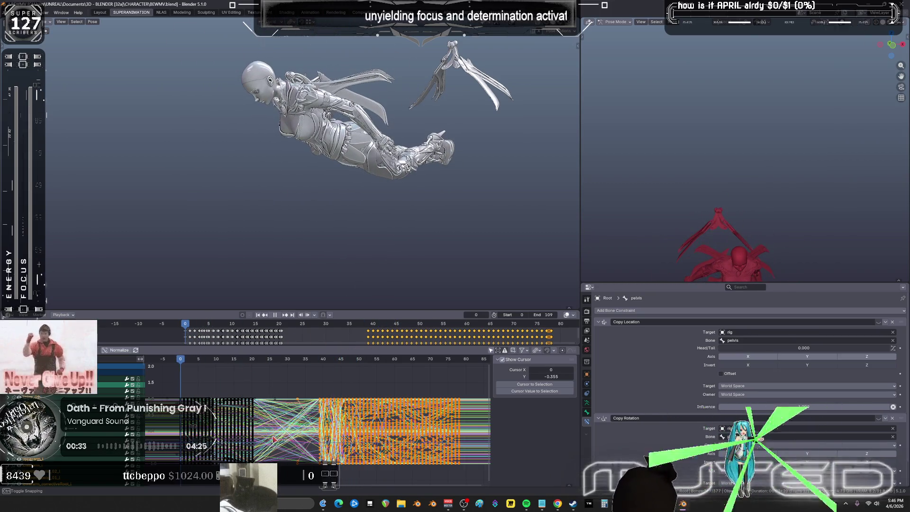
pyautogui.rightClick(125, 356)
pyautogui.moveTo(142, 365)
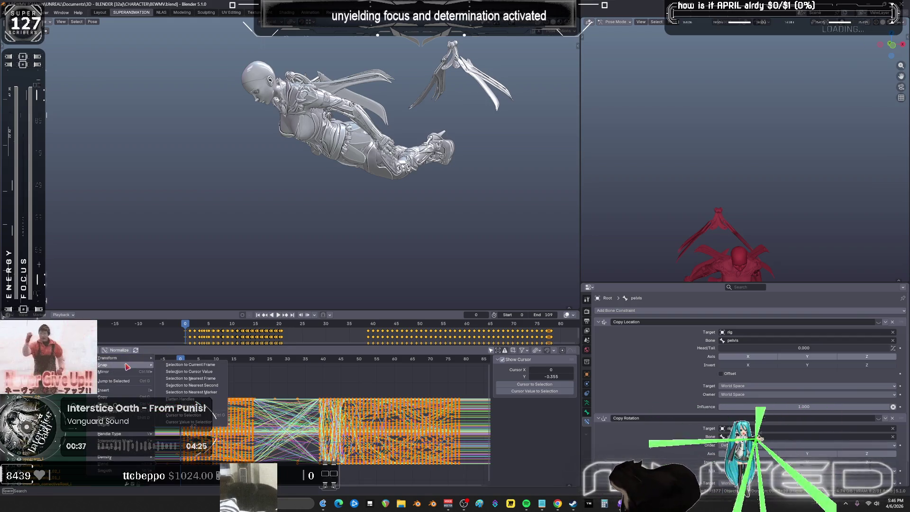
pyautogui.click(190, 379)
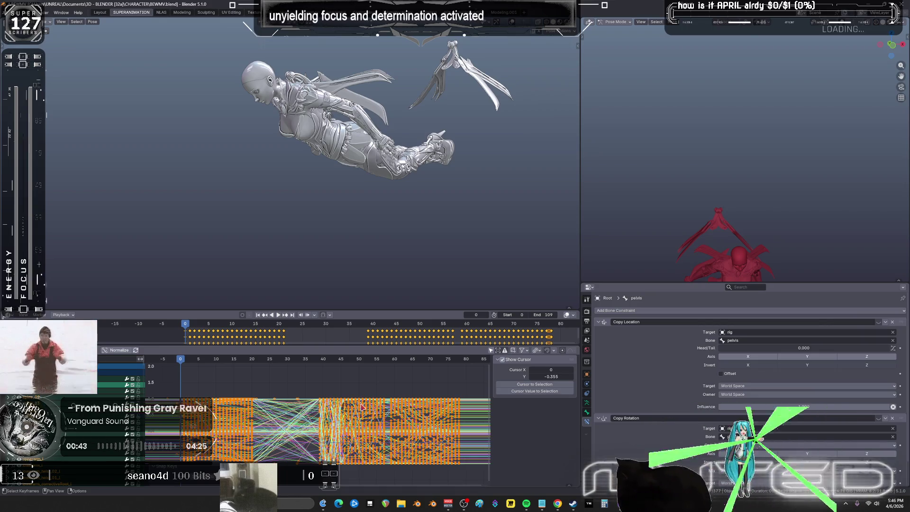
# Step: Maximize the curve graph and zoom in on frames 40–85
pyautogui.moveTo(264, 363)
pyautogui.mouseDown()
pyautogui.moveTo(247, 368)
pyautogui.moveTo(392, 392)
pyautogui.moveTo(474, 393)
pyautogui.moveTo(345, 402)
pyautogui.moveTo(438, 410)
pyautogui.mouseUp()
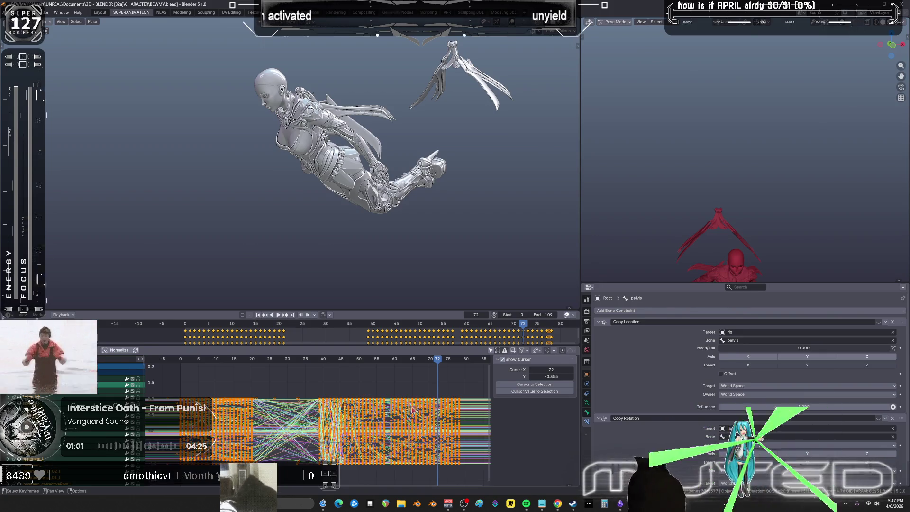
pyautogui.hotkey('ctrl', 'space')
pyautogui.rightClick(405, 394)
pyautogui.click(404, 394)
pyautogui.moveTo(404, 394)
pyautogui.mouseDown(button='middle')
pyautogui.moveTo(234, 259)
pyautogui.moveTo(466, 276)
pyautogui.moveTo(457, 279)
pyautogui.moveTo(541, 304)
pyautogui.moveTo(470, 273)
pyautogui.moveTo(443, 295)
pyautogui.mouseUp(button='middle')
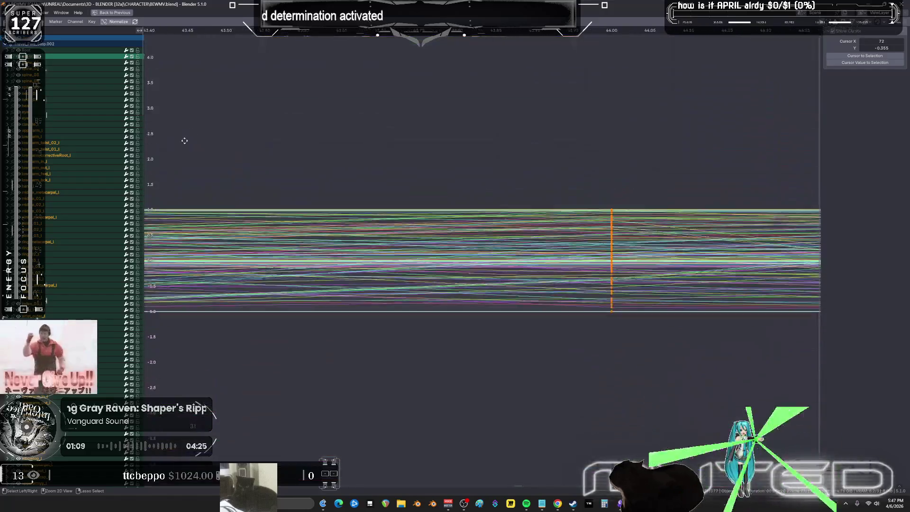
# Step: Zoom the curve values vertically for a close look, then restore the normal layout
pyautogui.keyDown('ctrl'); pyautogui.moveTo(185, 141); pyautogui.dragTo(313, 123, button='middle'); pyautogui.keyUp('ctrl')
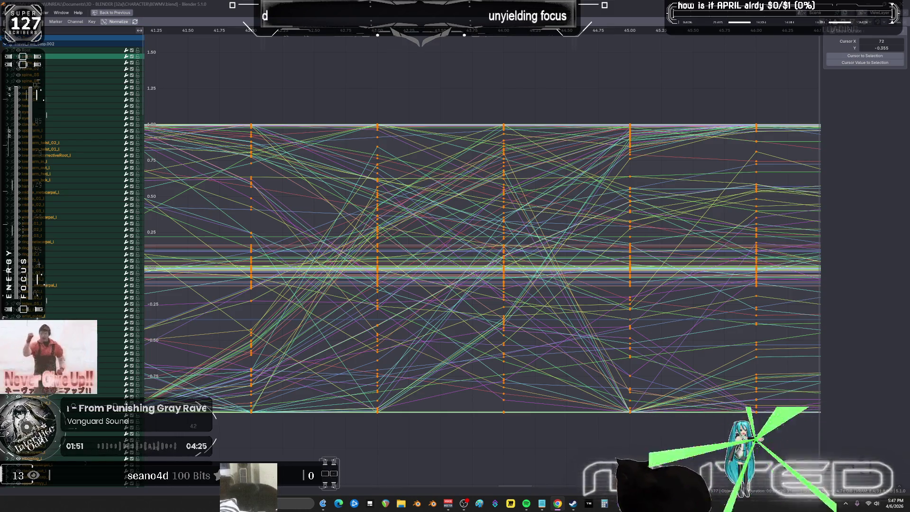
pyautogui.hotkey('ctrl', 'space')
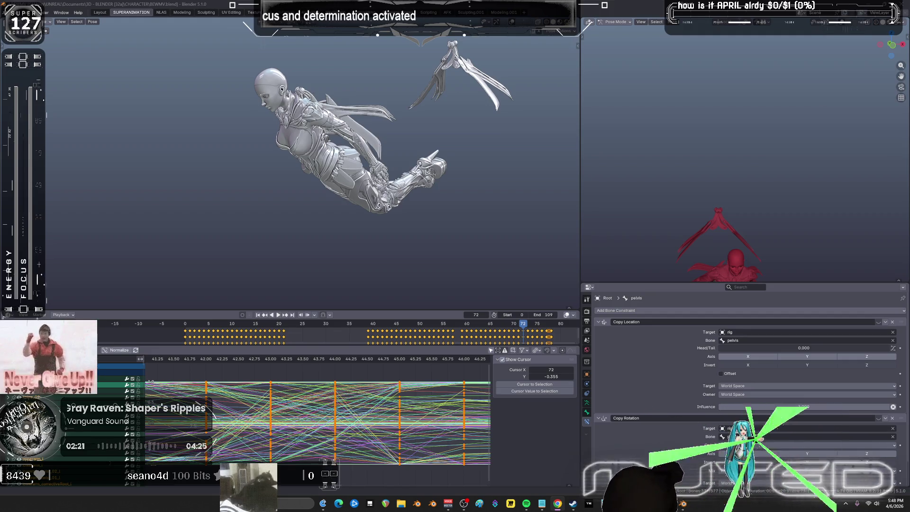
# Step: Review the animation across the curve graph and NLA views, scrubbing to frame 48
pyautogui.hotkey('ctrl', 'space')
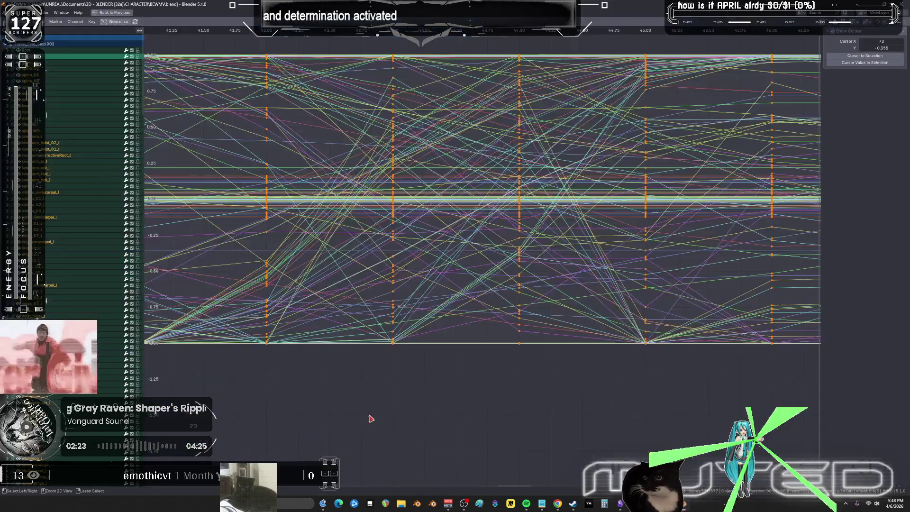
pyautogui.scroll(6, 571, 316)
pyautogui.scroll(-10, 571, 316)
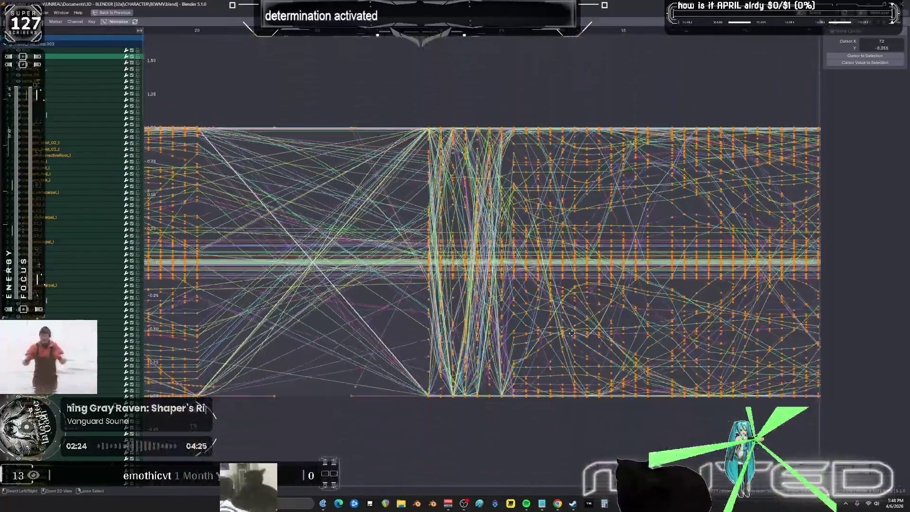
pyautogui.scroll(3, 361, 275)
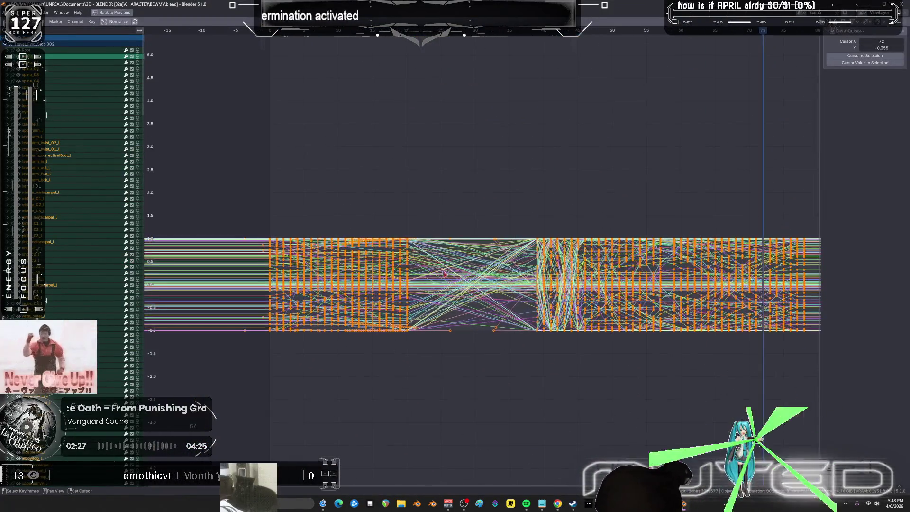
pyautogui.hotkey('ctrl', 'space')
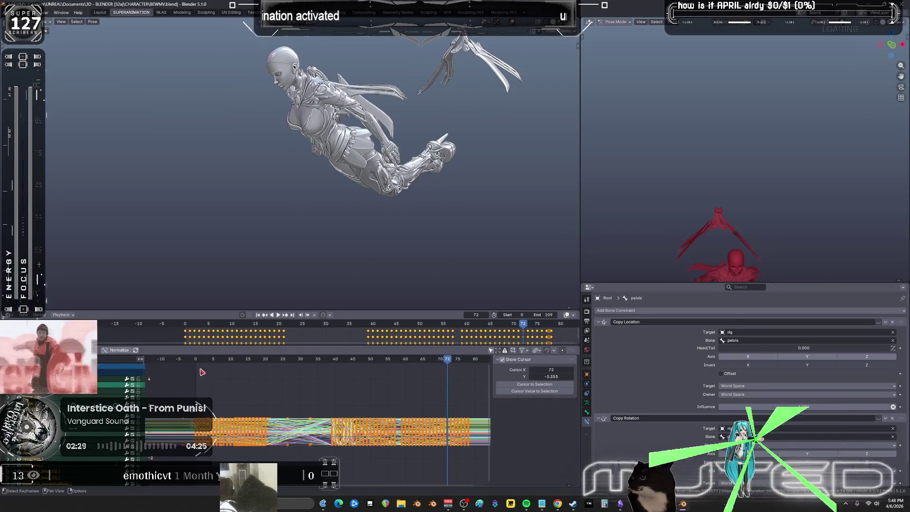
pyautogui.hotkey('shift', 'Left')
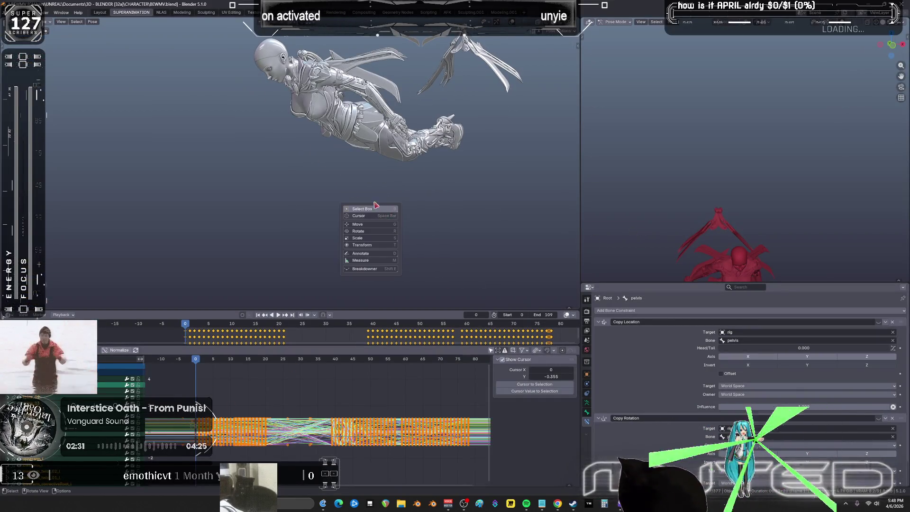
pyautogui.hotkey('ctrl', 'pagedown')
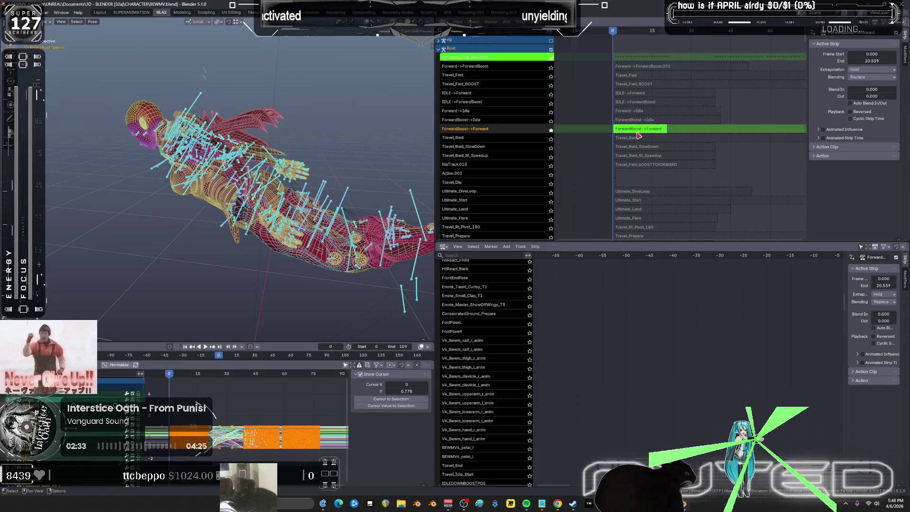
pyautogui.hotkey('ctrl', 'space')
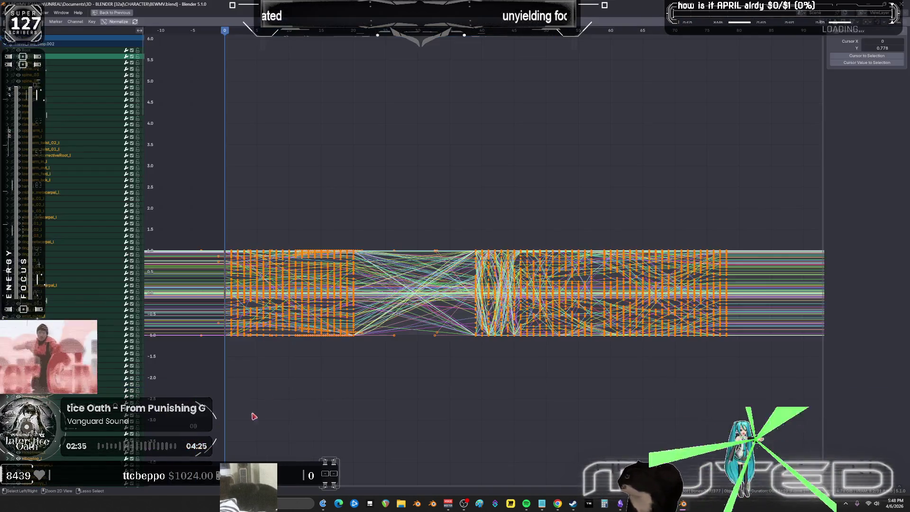
pyautogui.hotkey('ctrl', 'space')
pyautogui.hotkey('ctrl', 'pageup')
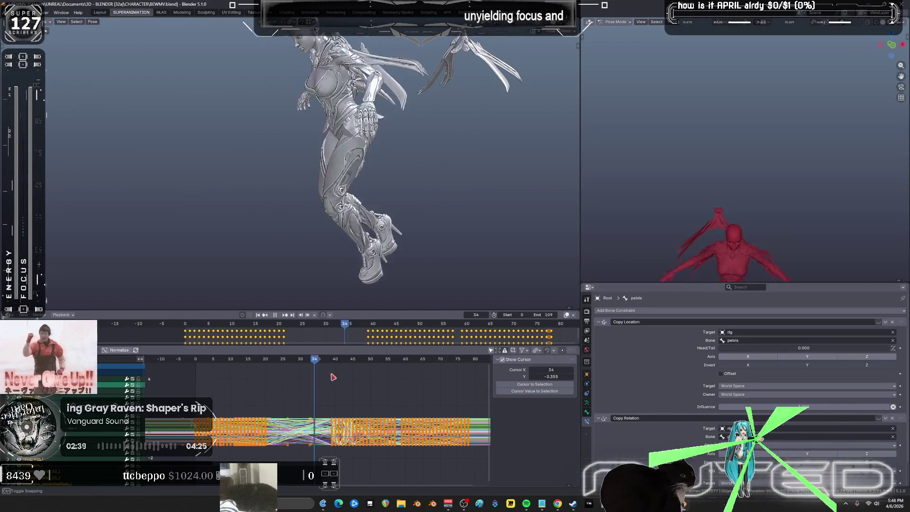
pyautogui.moveTo(351, 378)
pyautogui.mouseDown()
pyautogui.moveTo(391, 386)
pyautogui.moveTo(366, 393)
pyautogui.mouseUp()
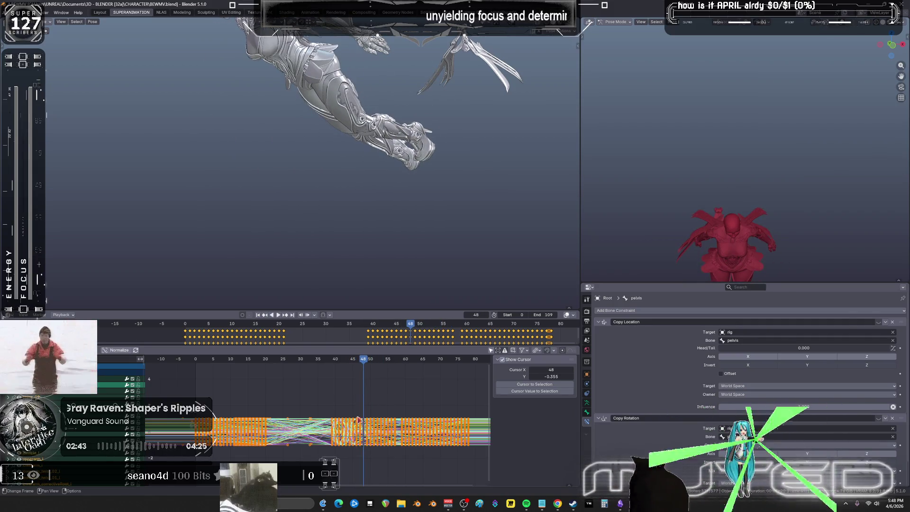
# Step: Delete the middle block of keyframes in the maximized curve graph
pyautogui.hotkey('ctrl', 'space')
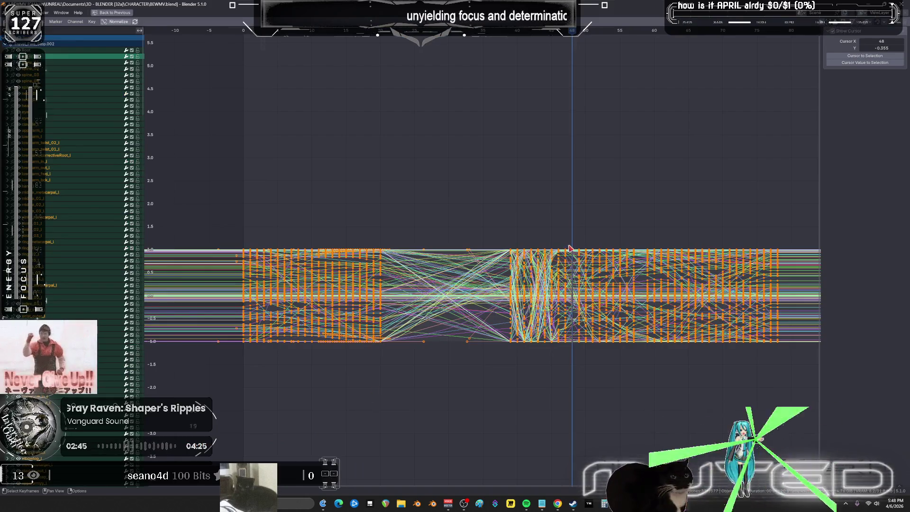
pyautogui.moveTo(570, 248)
pyautogui.mouseDown()
pyautogui.moveTo(403, 400)
pyautogui.moveTo(317, 388)
pyautogui.mouseUp()
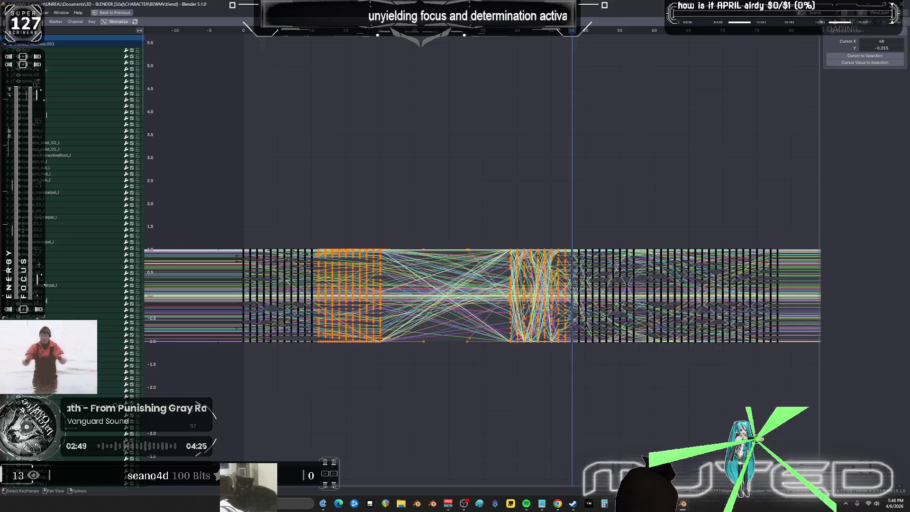
pyautogui.press('Delete')
# Step: Shift all later keyframes 35 frames earlier and view them from frame 11
pyautogui.moveTo(803, 372)
pyautogui.mouseDown()
pyautogui.moveTo(620, 237)
pyautogui.moveTo(562, 213)
pyautogui.mouseUp()
pyautogui.press('g')
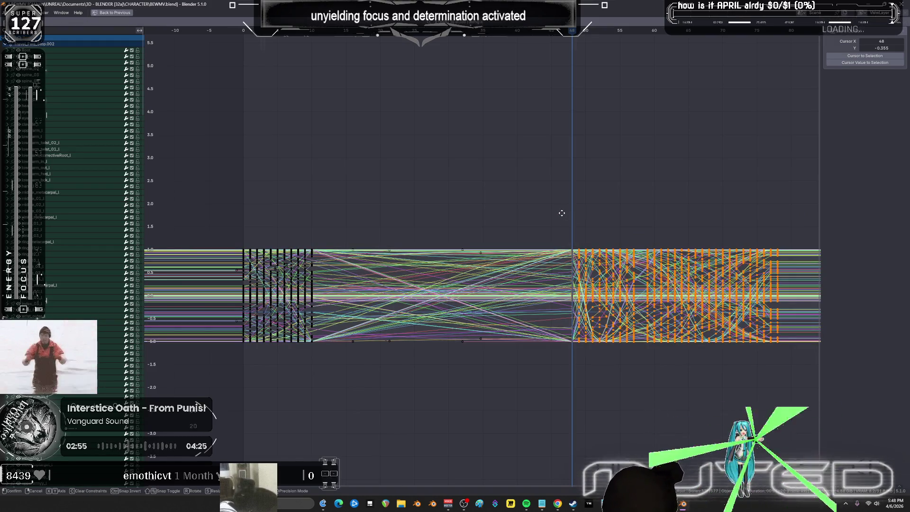
pyautogui.write('35-')
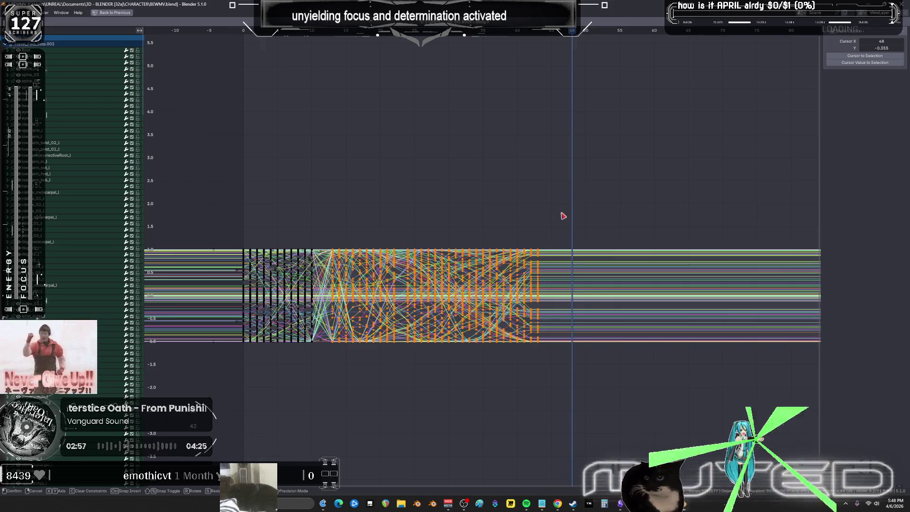
pyautogui.press('Return')
pyautogui.click(318, 35)
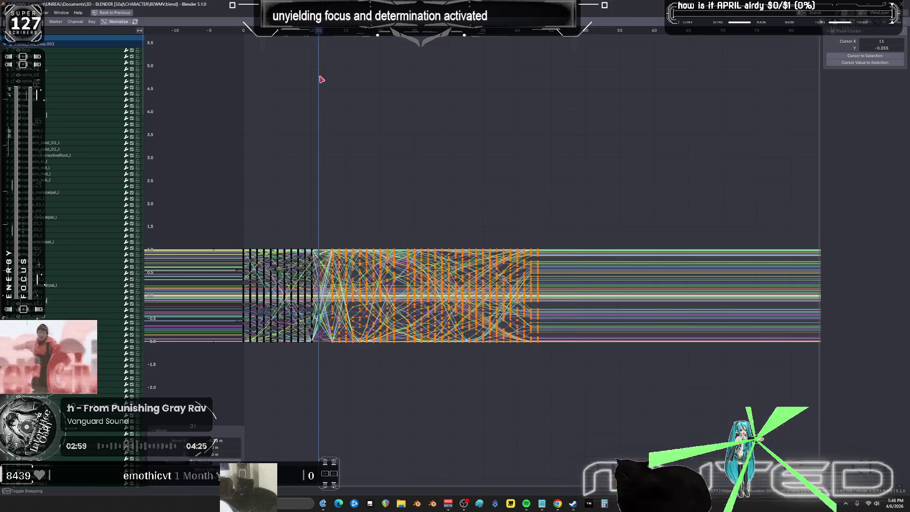
pyautogui.scroll(3, 332, 297)
pyautogui.moveTo(332, 296)
pyautogui.mouseDown(button='middle')
pyautogui.moveTo(447, 274)
pyautogui.moveTo(394, 272)
pyautogui.moveTo(456, 227)
pyautogui.moveTo(489, 116)
pyautogui.mouseUp(button='middle')
# Step: Go to frame 12 and orbit the viewport for a better angle on the character
pyautogui.click(495, 31)
pyautogui.hotkey('shift', 'e')
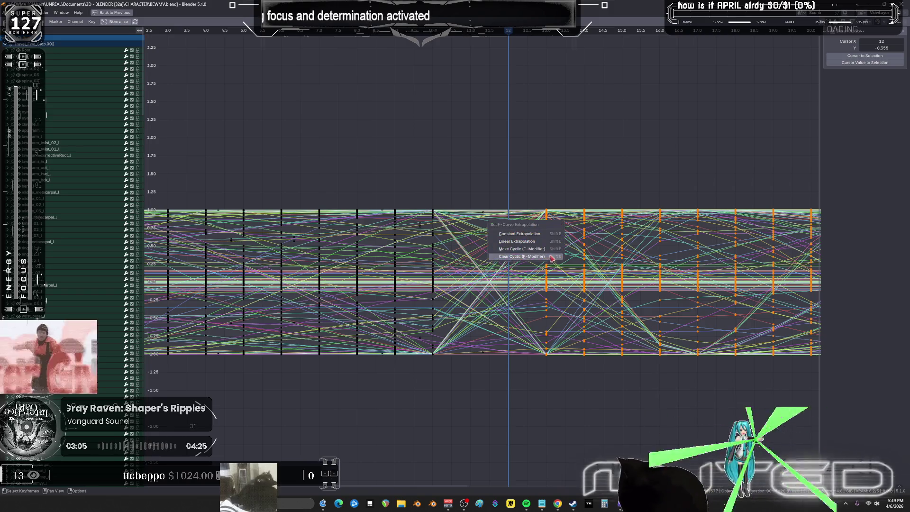
pyautogui.press('Escape')
pyautogui.hotkey('ctrl', 'space')
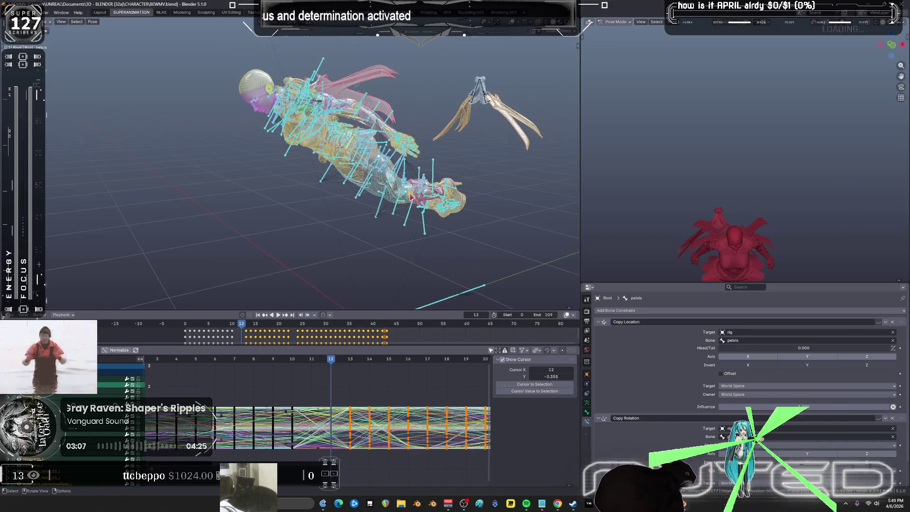
pyautogui.scroll(5, 406, 220)
pyautogui.moveTo(406, 221); pyautogui.dragTo(261, 203, button='middle')
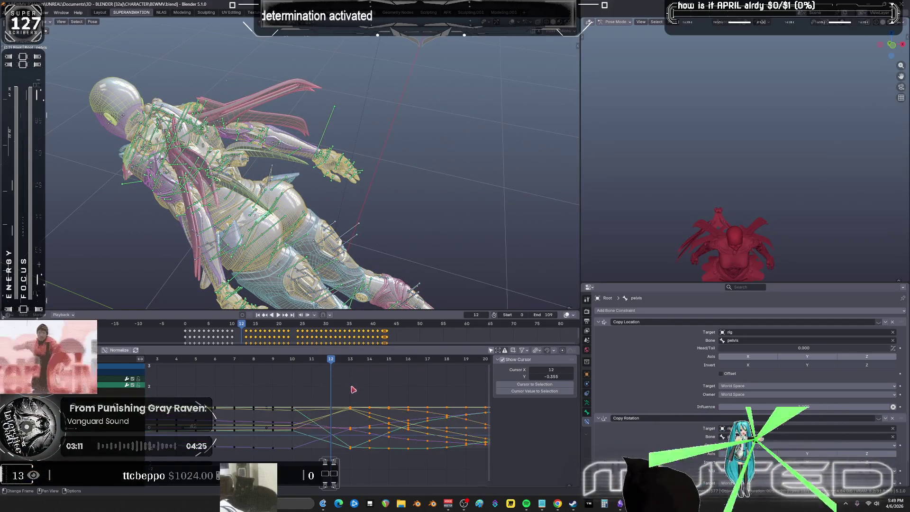
# Step: Blend a breakdown pose at frame 12 and key its location and rotation
pyautogui.hotkey('shift', 'e')
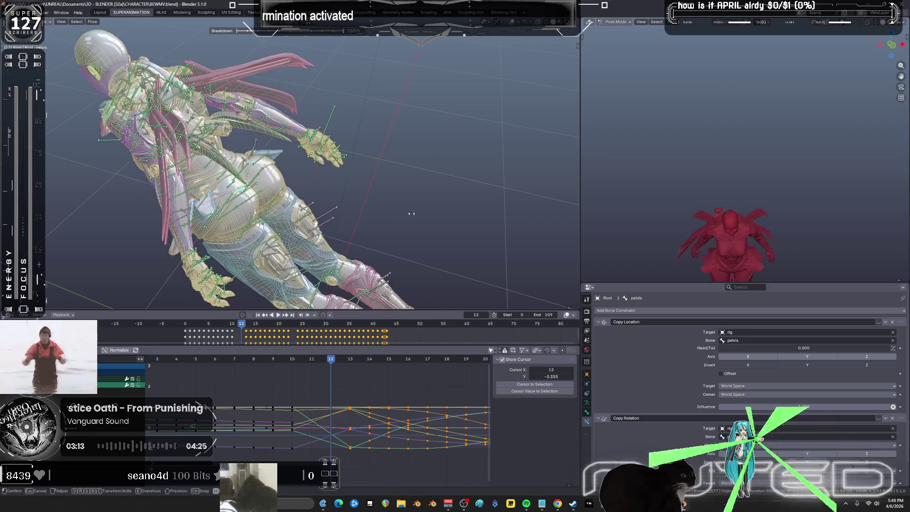
pyautogui.moveTo(286, 221)
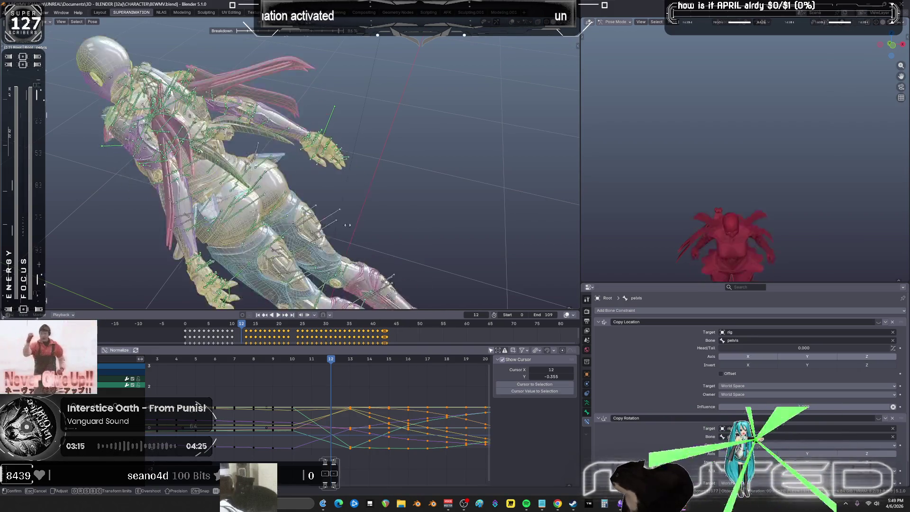
pyautogui.click(332, 224)
pyautogui.press('k')
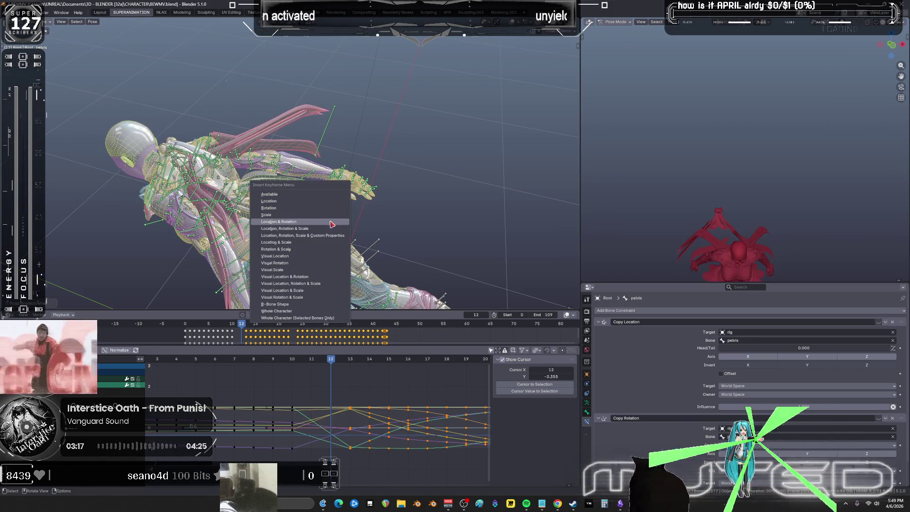
pyautogui.click(332, 224)
pyautogui.hotkey('ctrl', 'space')
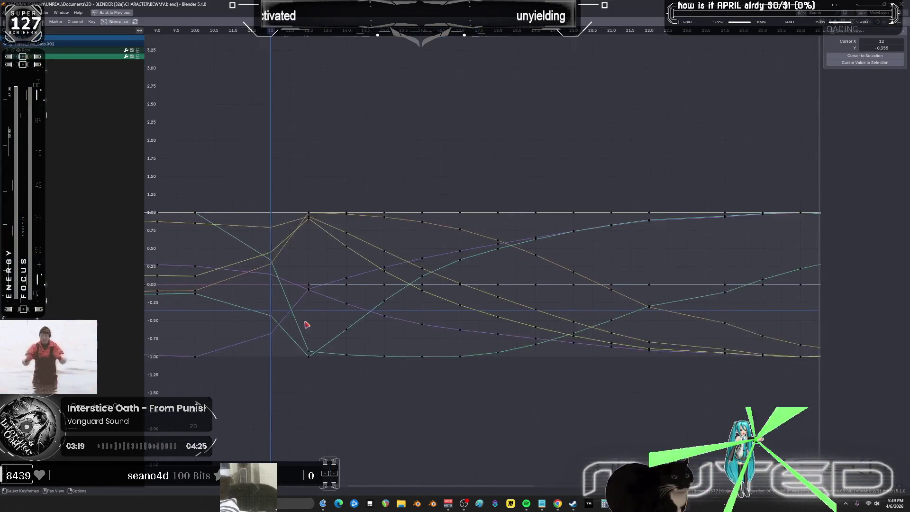
# Step: Select the keyframes from frame 12 onward, undoing an accidental duplicate
pyautogui.scroll(-3, 307, 324)
pyautogui.click(333, 200)
pyautogui.moveTo(303, 152)
pyautogui.mouseDown()
pyautogui.moveTo(342, 285)
pyautogui.moveTo(564, 355)
pyautogui.moveTo(606, 355)
pyautogui.mouseUp()
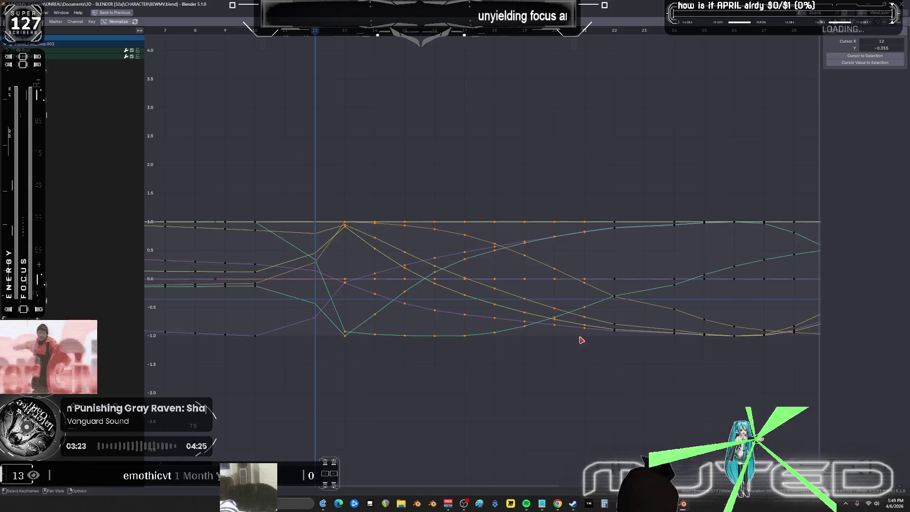
pyautogui.hotkey('shift', 'd')
pyautogui.click(590, 314)
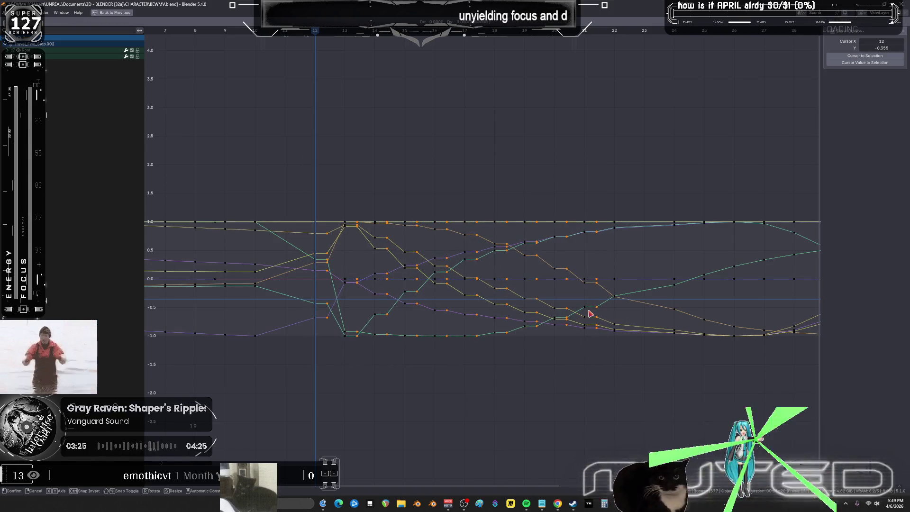
pyautogui.hotkey('ctrl', 'z')
pyautogui.hotkey('ctrl', 'z')
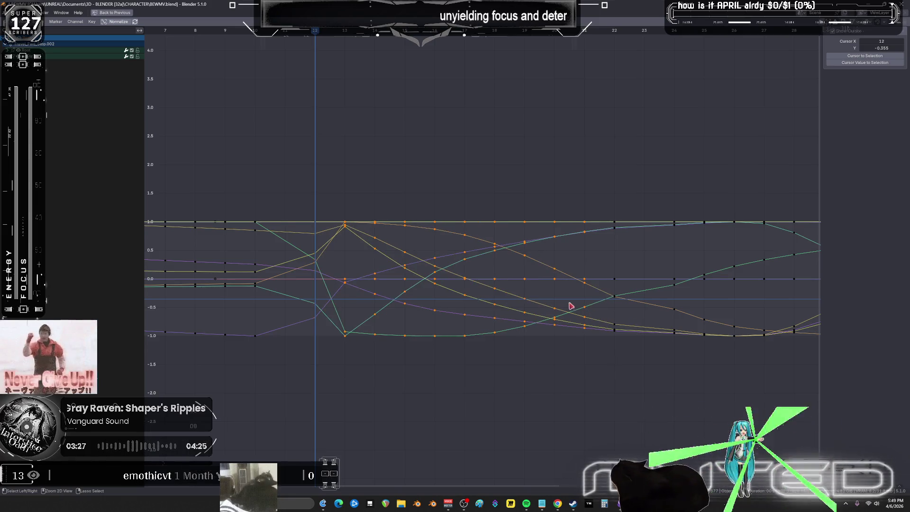
# Step: Apply Gaussian smoothing three times to the keys between frames 12 and 21
pyautogui.moveTo(308, 186)
pyautogui.mouseDown()
pyautogui.moveTo(382, 334)
pyautogui.moveTo(575, 360)
pyautogui.moveTo(619, 351)
pyautogui.moveTo(558, 266)
pyautogui.mouseUp()
pyautogui.hotkey('alt', 'o')
pyautogui.click(557, 266)
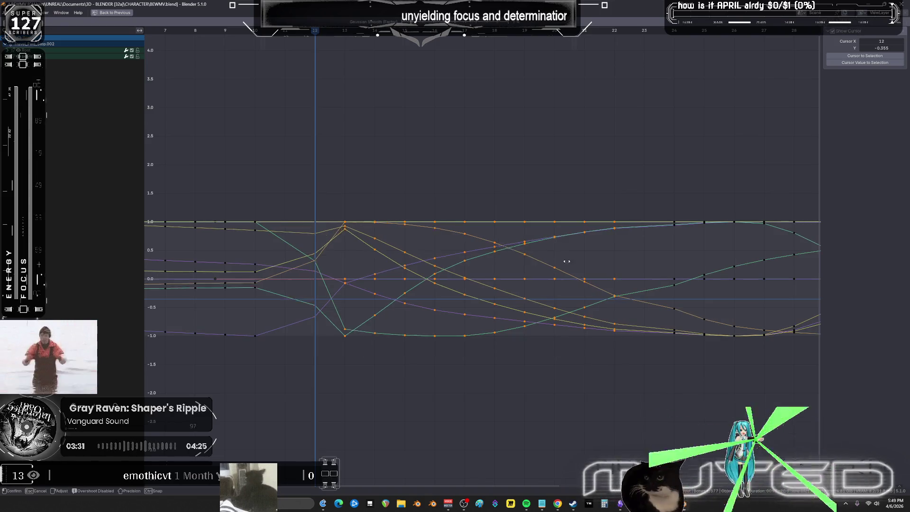
pyautogui.click(638, 273)
pyautogui.hotkey('alt', 'o')
pyautogui.click(640, 273)
pyautogui.click(502, 264)
pyautogui.hotkey('alt', 'o')
pyautogui.click(502, 265)
pyautogui.click(636, 273)
# Step: Gaussian-smooth the keys before frame 12, then restore the full layout
pyautogui.moveTo(285, 260); pyautogui.dragTo(502, 263, button='middle')
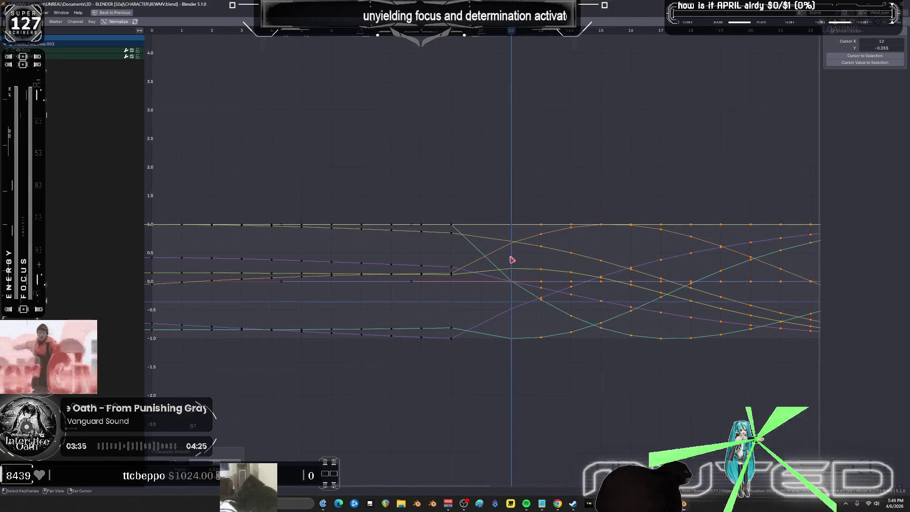
pyautogui.moveTo(519, 207); pyautogui.dragTo(287, 398)
pyautogui.hotkey('alt', 'o')
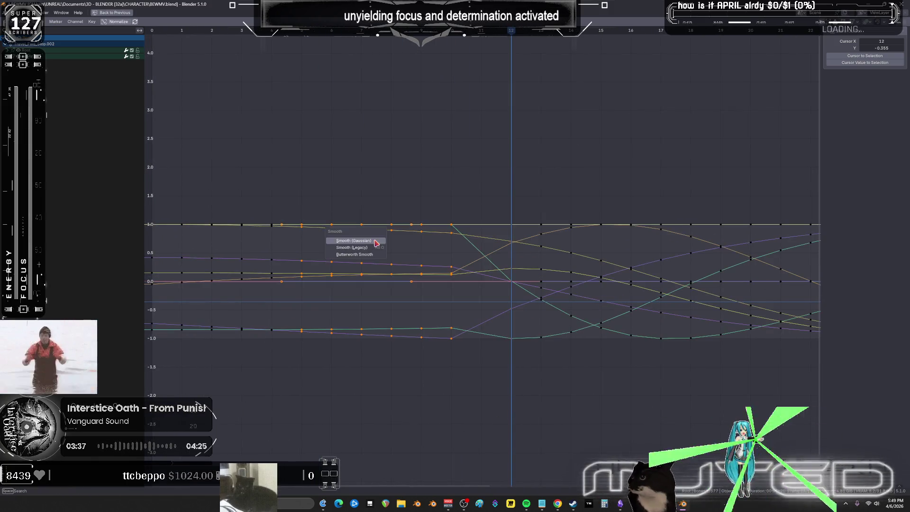
pyautogui.click(370, 242)
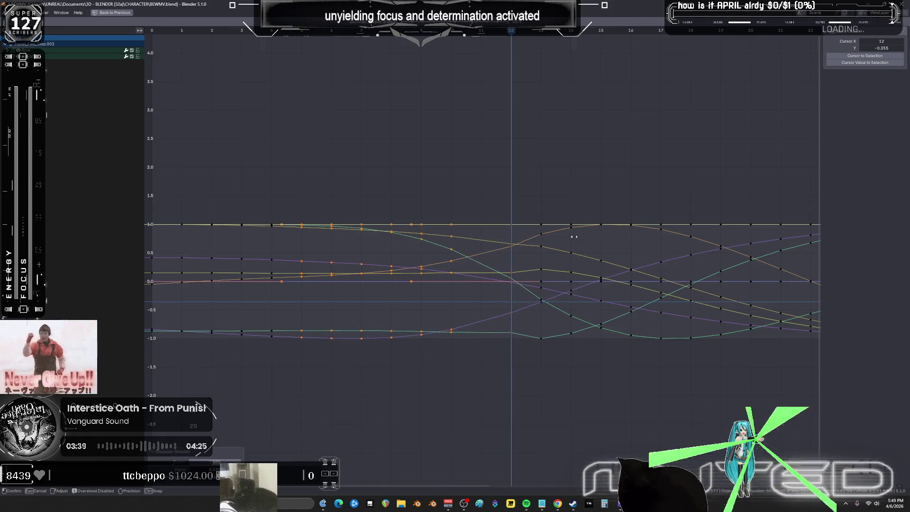
pyautogui.click(637, 238)
pyautogui.hotkey('ctrl', 'space')
pyautogui.scroll(-2, 365, 204)
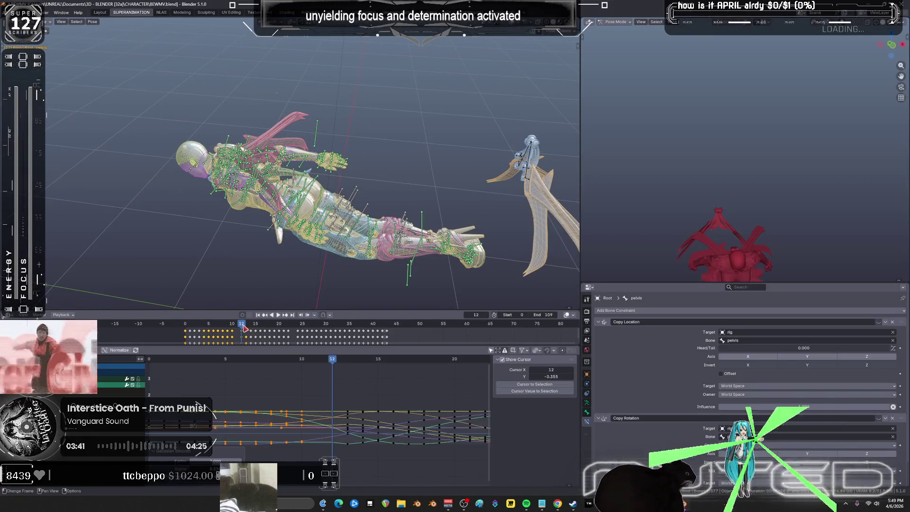
# Step: Play to frame 43 and delete the timeline keyframes at frames 40–43
pyautogui.click(278, 315)
pyautogui.moveTo(268, 324); pyautogui.dragTo(387, 324)
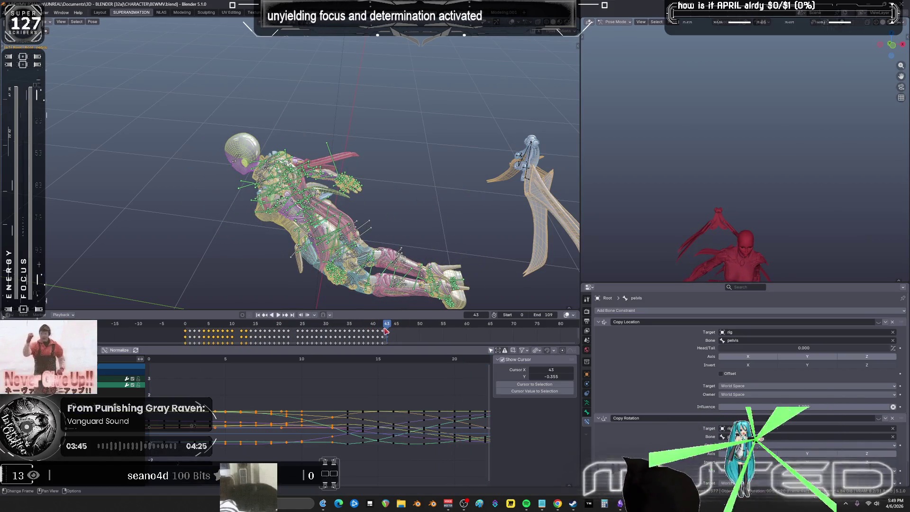
pyautogui.hotkey('ctrl', 'space')
pyautogui.moveTo(546, 216); pyautogui.dragTo(336, 264, button='middle')
pyautogui.moveTo(430, 92)
pyautogui.mouseDown()
pyautogui.moveTo(394, 46)
pyautogui.moveTo(382, 46)
pyautogui.mouseUp()
pyautogui.press('Delete')
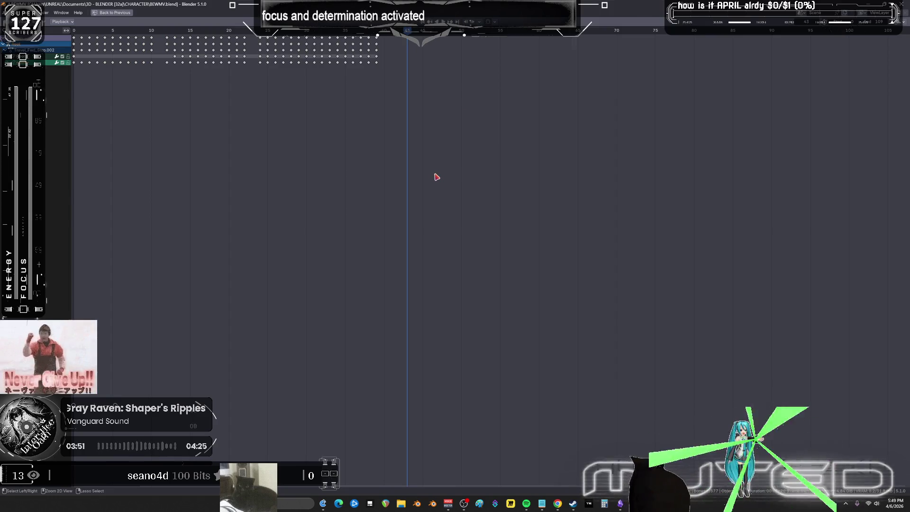
# Step: Delete the trailing curve keyframes at frames 40–42 in the maximized graph
pyautogui.hotkey('ctrl', 'space')
pyautogui.hotkey('ctrl', 'space')
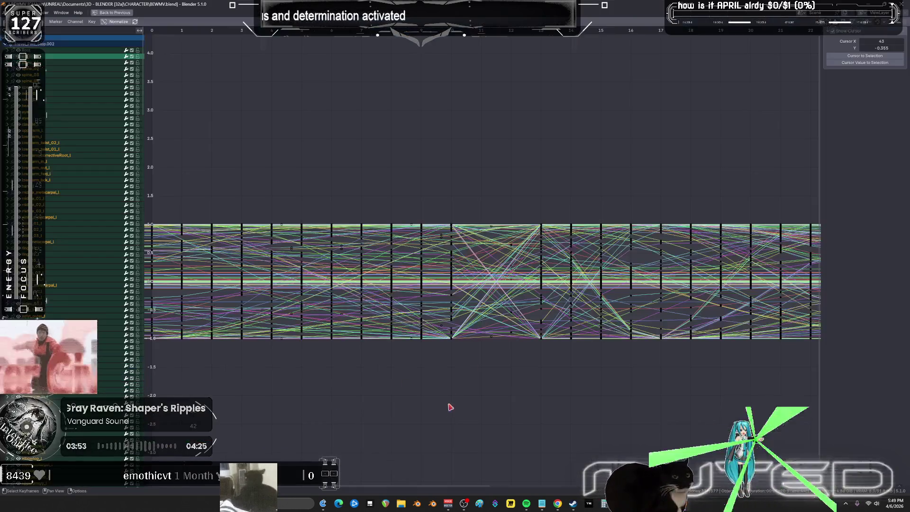
pyautogui.keyDown('ctrl'); pyautogui.scroll(-10, 736, 209); pyautogui.keyUp('ctrl')
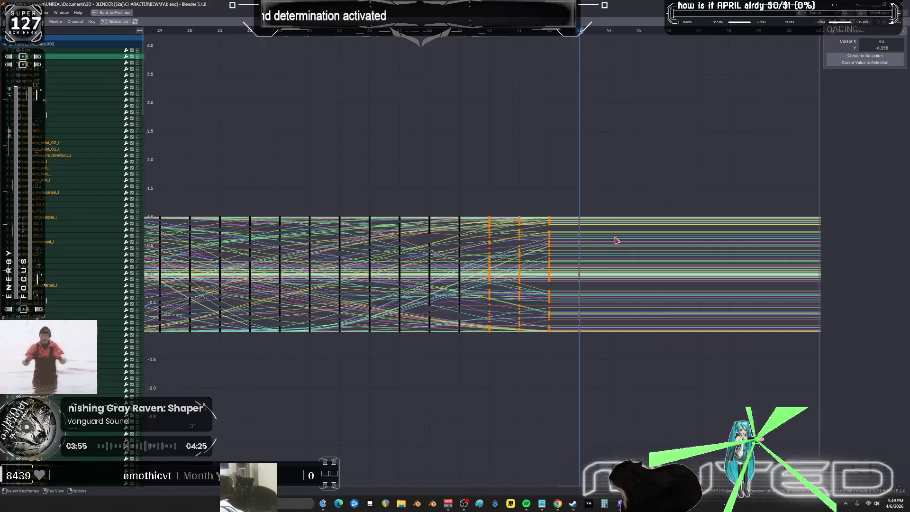
pyautogui.moveTo(659, 372); pyautogui.dragTo(481, 112)
pyautogui.press('Delete')
pyautogui.hotkey('ctrl', 'space')
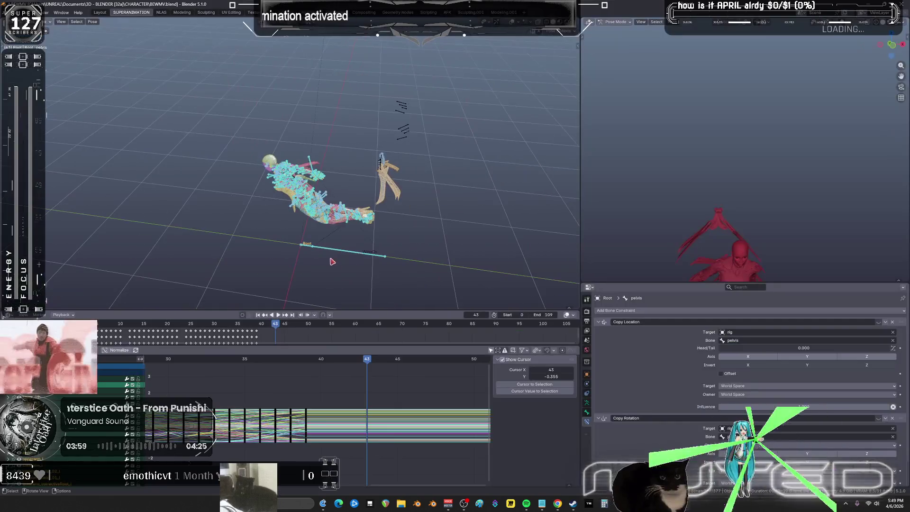
# Step: Set the animation's end frame to 39
pyautogui.click(263, 324)
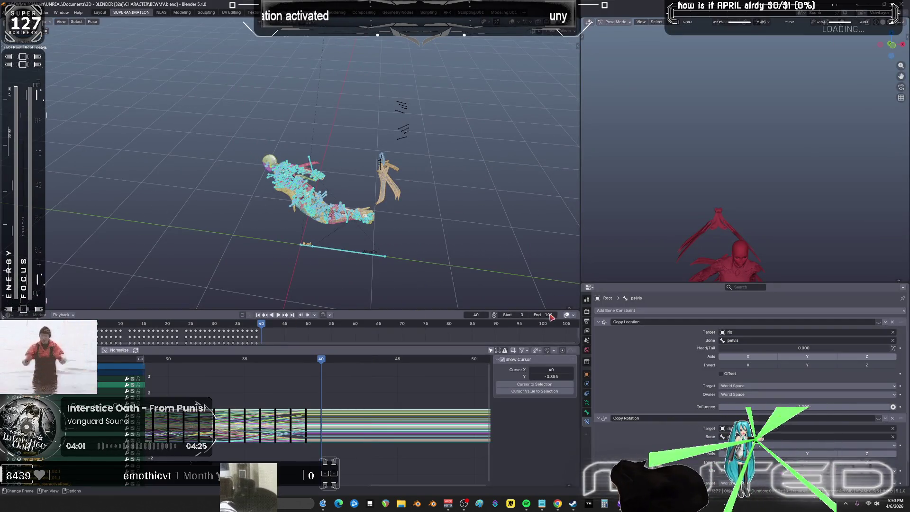
pyautogui.press('Left')
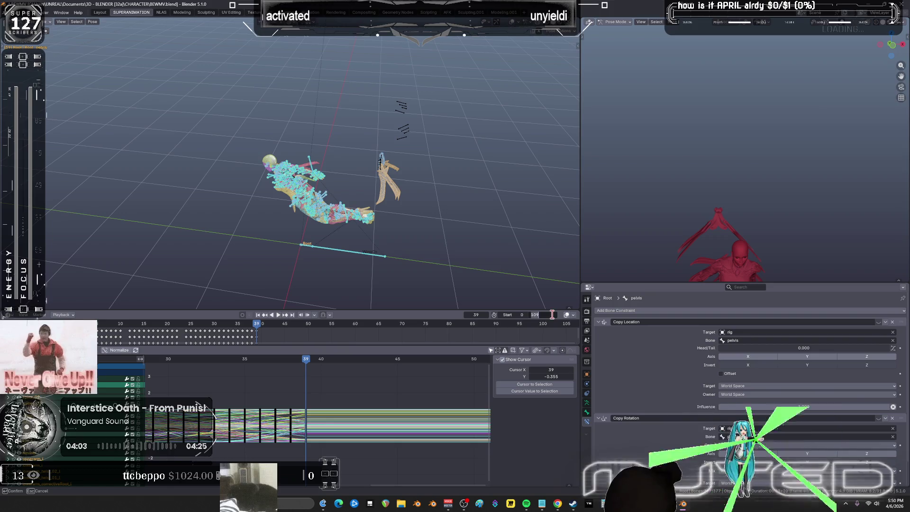
pyautogui.write('39')
pyautogui.press('Return')
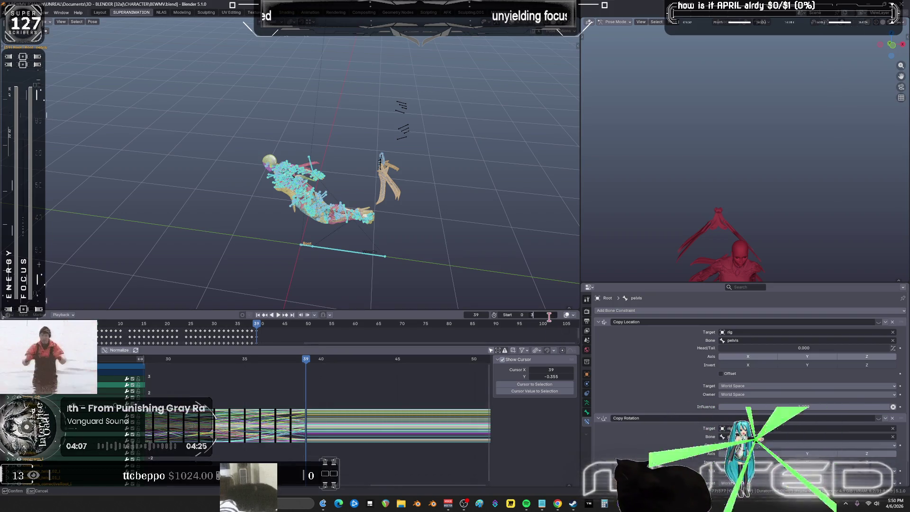
pyautogui.press('Return')
# Step: Preview the motion in solid shading in a maximized viewport, orbiting around the character
pyautogui.click(279, 315)
pyautogui.hotkey('ctrl', 'space')
pyautogui.hotkey('shift', 'alt', 'z')
pyautogui.moveTo(533, 257); pyautogui.dragTo(527, 260, button='middle')
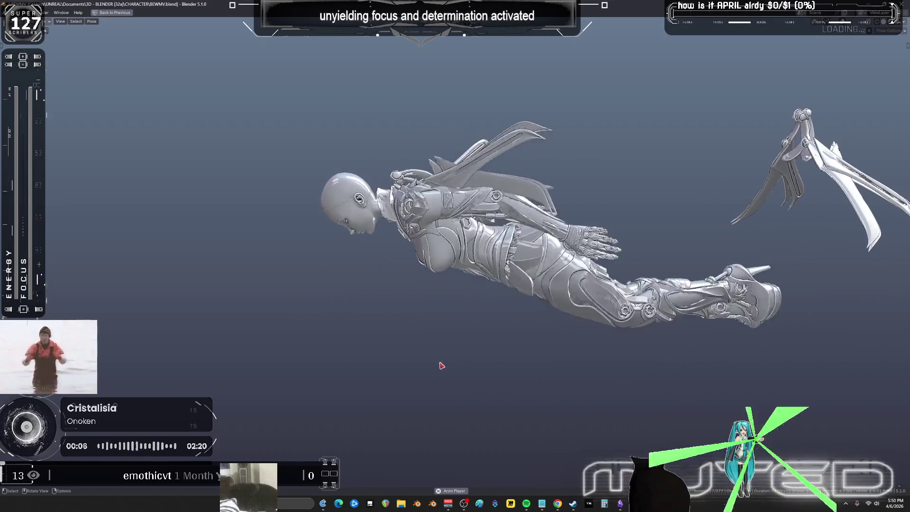
pyautogui.hotkey('ctrl', 'space')
pyautogui.moveTo(294, 209)
pyautogui.mouseDown(button='middle')
pyautogui.moveTo(259, 239)
pyautogui.moveTo(268, 280)
pyautogui.mouseUp(button='middle')
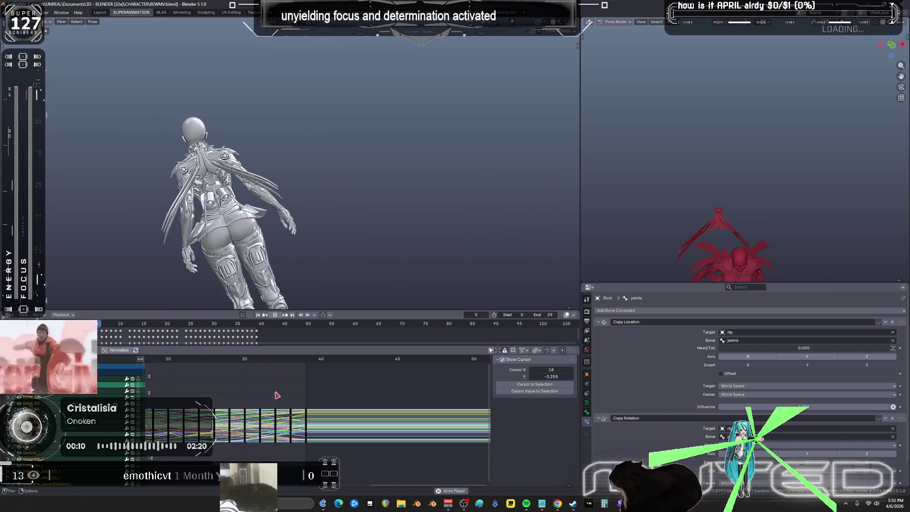
pyautogui.hotkey('ctrl', 'space')
pyautogui.scroll(-5, 282, 196)
pyautogui.keyDown('ctrl'); pyautogui.scroll(6, 282, 196); pyautogui.keyUp('ctrl')
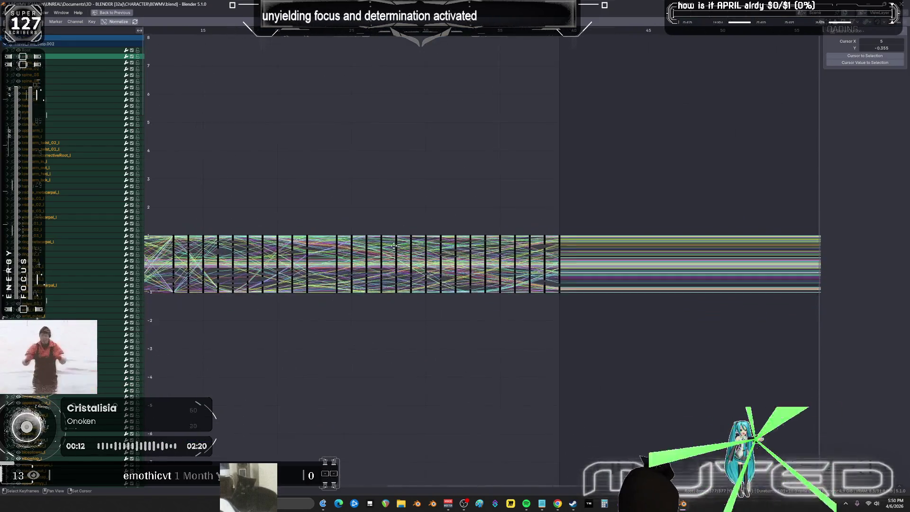
pyautogui.hotkey('ctrl', 'space')
pyautogui.moveTo(278, 218); pyautogui.dragTo(286, 236, button='middle')
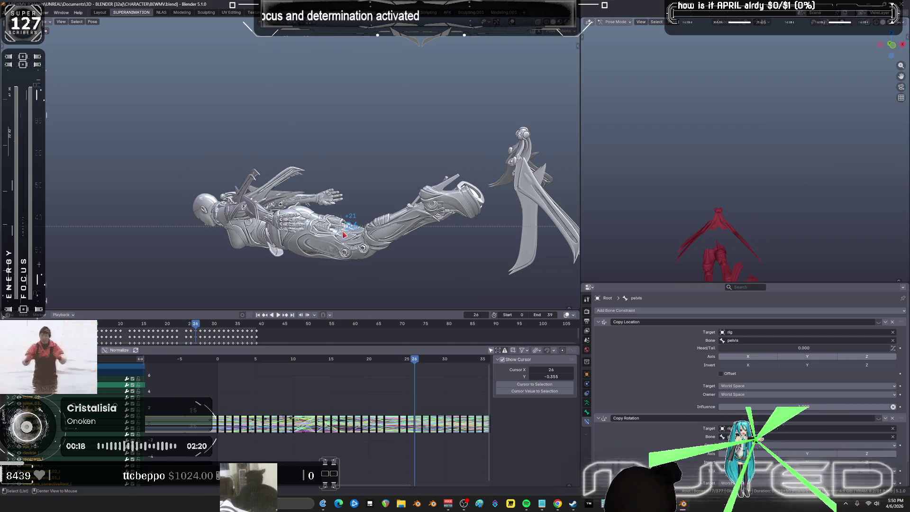
# Step: Scrub frames 26–44 and try selecting a block of keyframes in the maximized graph
pyautogui.moveTo(349, 236)
pyautogui.mouseDown()
pyautogui.moveTo(389, 238)
pyautogui.moveTo(336, 248)
pyautogui.mouseUp()
pyautogui.hotkey('ctrl', 'space')
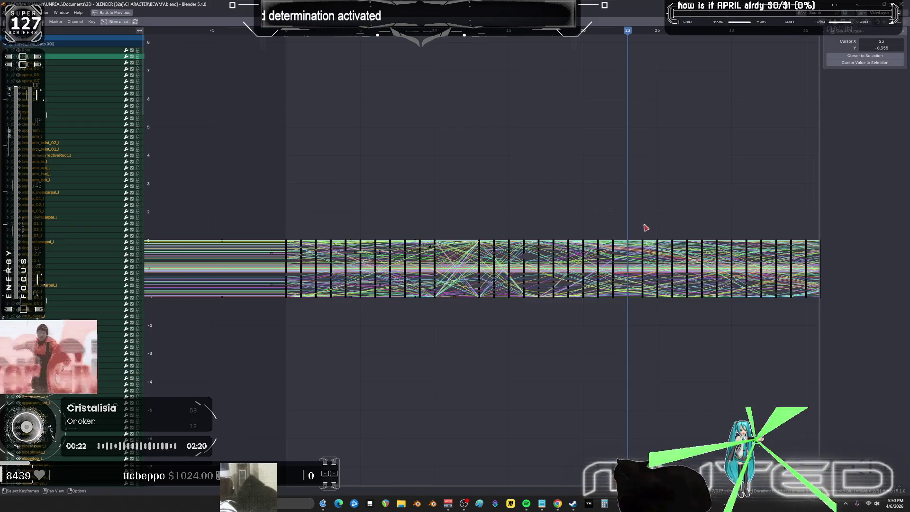
pyautogui.moveTo(621, 226)
pyautogui.mouseDown()
pyautogui.moveTo(382, 377)
pyautogui.moveTo(362, 376)
pyautogui.moveTo(428, 354)
pyautogui.moveTo(417, 358)
pyautogui.mouseUp()
pyautogui.press('g')
pyautogui.click(574, 312)
pyautogui.scroll(-2, 474, 325)
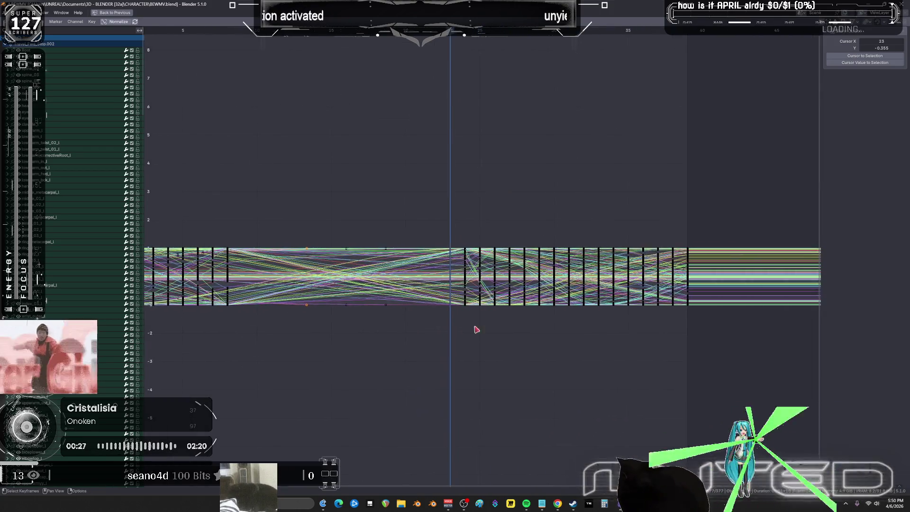
pyautogui.hotkey('ctrl', 'space')
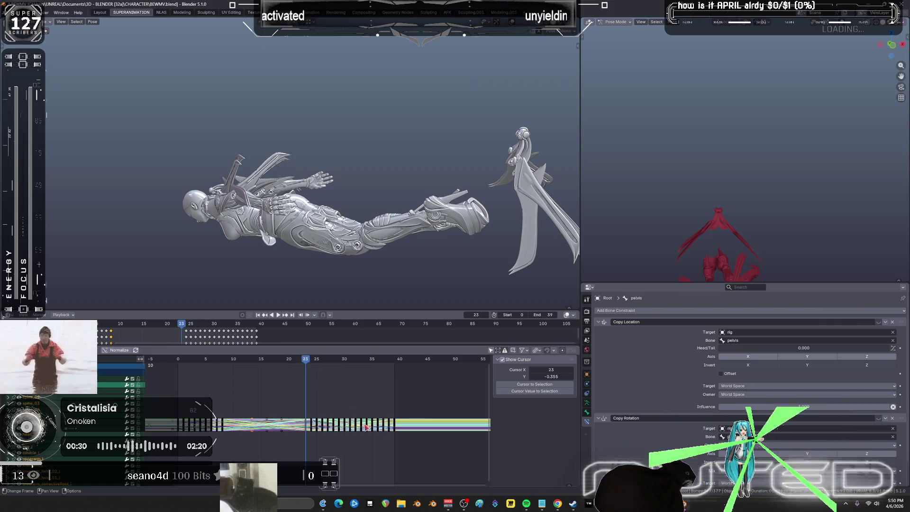
# Step: Slide the later keyframe block 10 frames earlier and play back to check timing
pyautogui.moveTo(421, 452)
pyautogui.mouseDown()
pyautogui.moveTo(310, 398)
pyautogui.moveTo(322, 402)
pyautogui.mouseUp()
pyautogui.press('g')
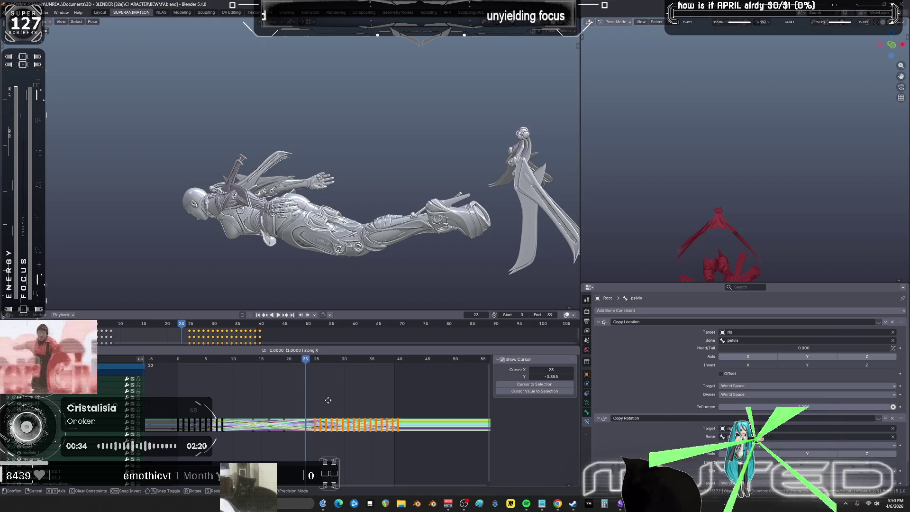
pyautogui.write('-10')
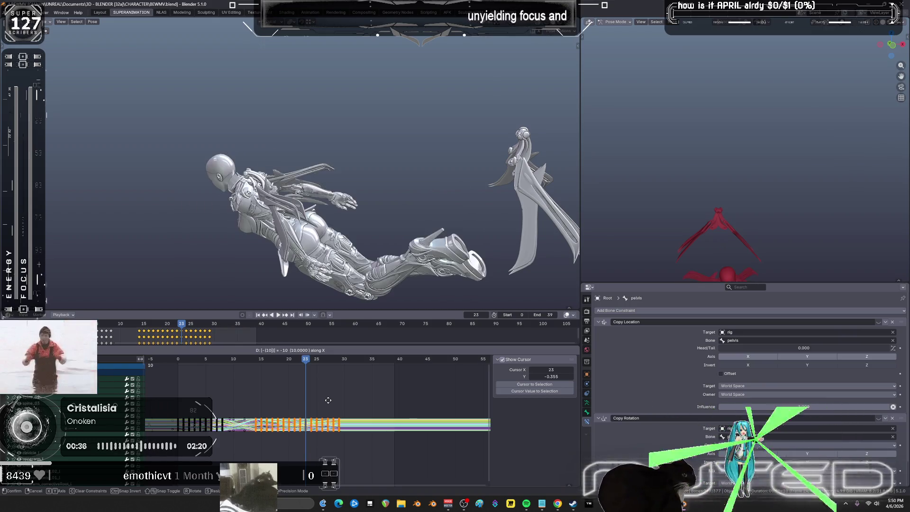
pyautogui.press('space')
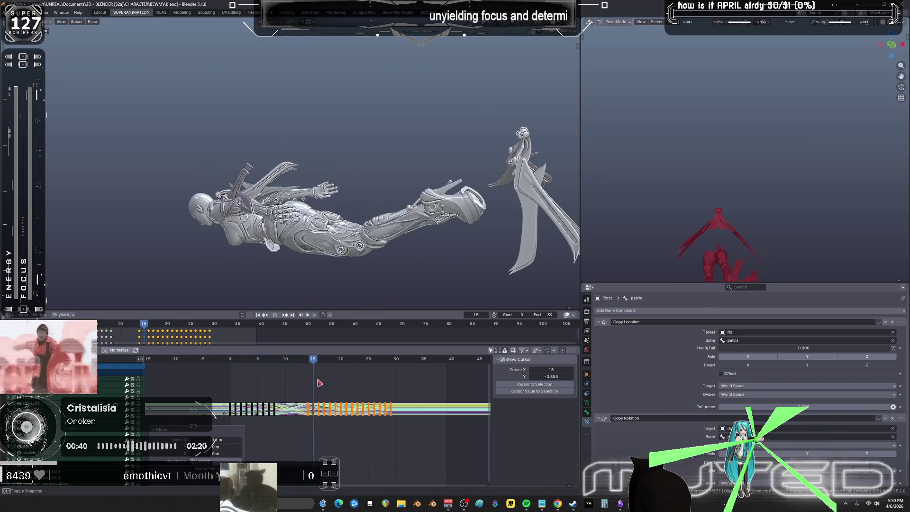
pyautogui.moveTo(284, 388)
pyautogui.mouseDown()
pyautogui.moveTo(278, 392)
pyautogui.moveTo(319, 399)
pyautogui.moveTo(307, 401)
pyautogui.mouseUp()
pyautogui.hotkey('ctrl', 'space')
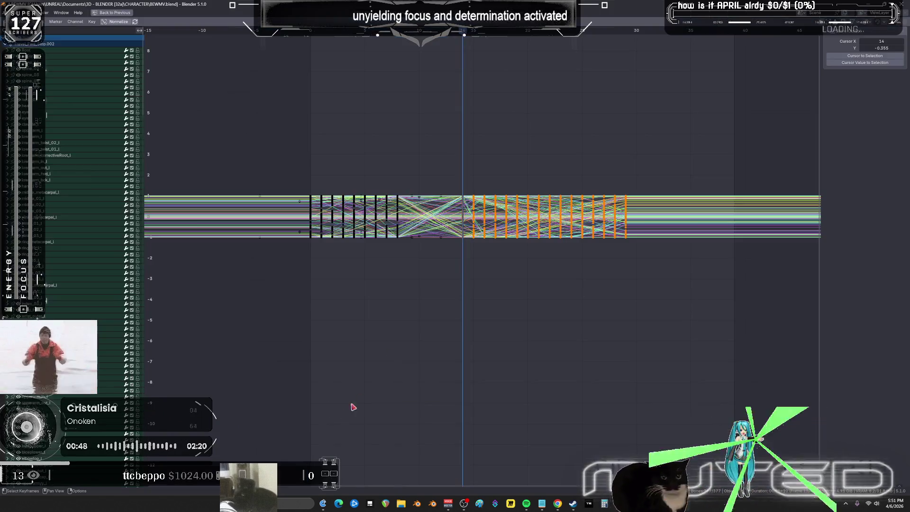
pyautogui.moveTo(495, 282)
pyautogui.keyDown('ctrl'); pyautogui.mouseDown(button='middle')
pyautogui.moveTo(504, 278)
pyautogui.moveTo(496, 266)
pyautogui.moveTo(438, 283)
pyautogui.moveTo(451, 223)
pyautogui.mouseUp(button='middle'); pyautogui.keyUp('ctrl')
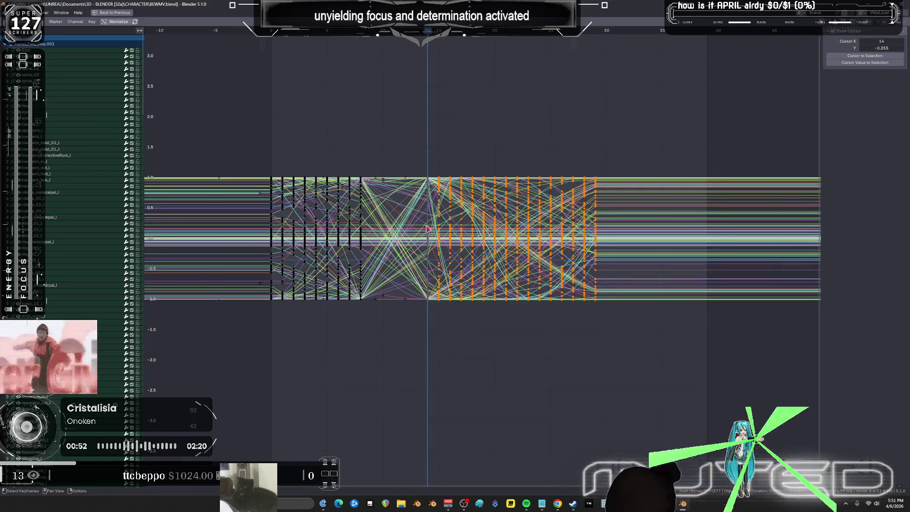
pyautogui.hotkey('ctrl', 'space')
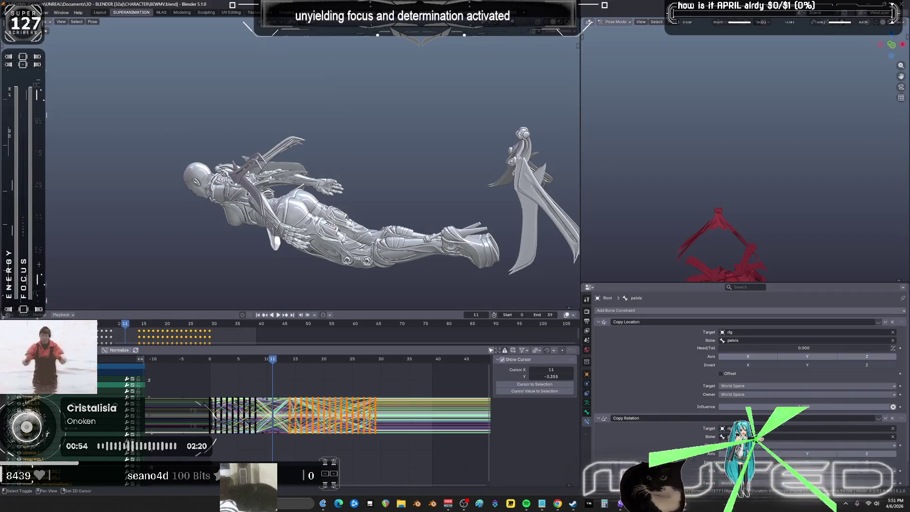
# Step: Blend a breakdown pose at frame 11 and key its rotation
pyautogui.hotkey('shift', 'e')
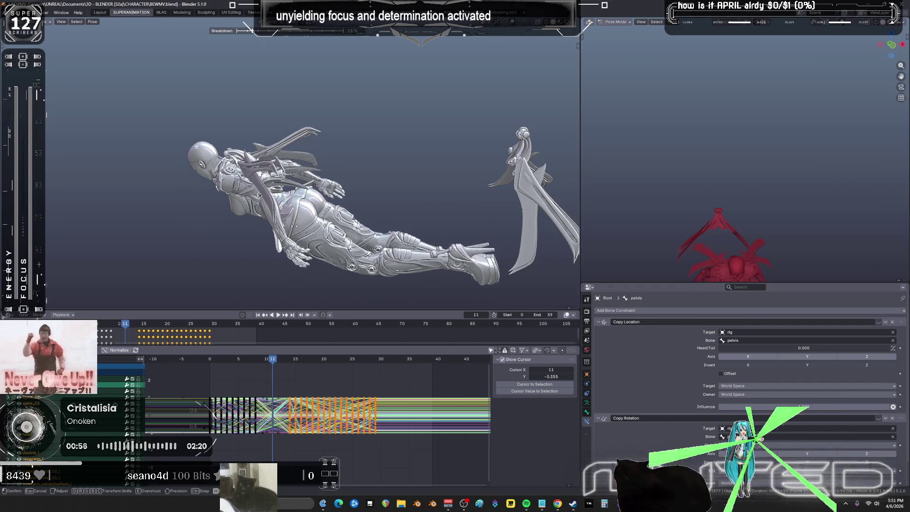
pyautogui.click(296, 228)
pyautogui.press('k')
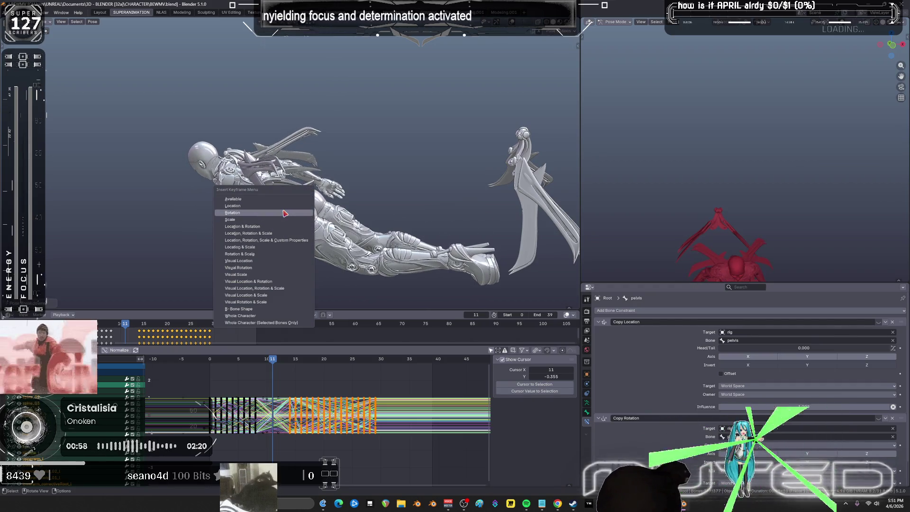
pyautogui.click(305, 323)
# Step: At frame 13, blend another breakdown pose and key its location
pyautogui.click(282, 362)
pyautogui.moveTo(298, 219)
pyautogui.mouseDown(button='middle')
pyautogui.moveTo(292, 231)
pyautogui.moveTo(311, 245)
pyautogui.mouseUp(button='middle')
pyautogui.hotkey('shift', 'alt', 'z')
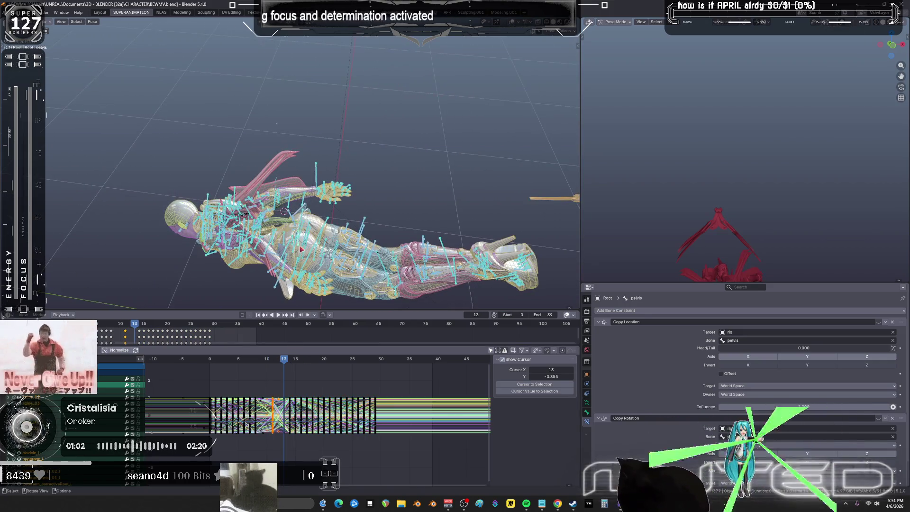
pyautogui.hotkey('shift', 'e')
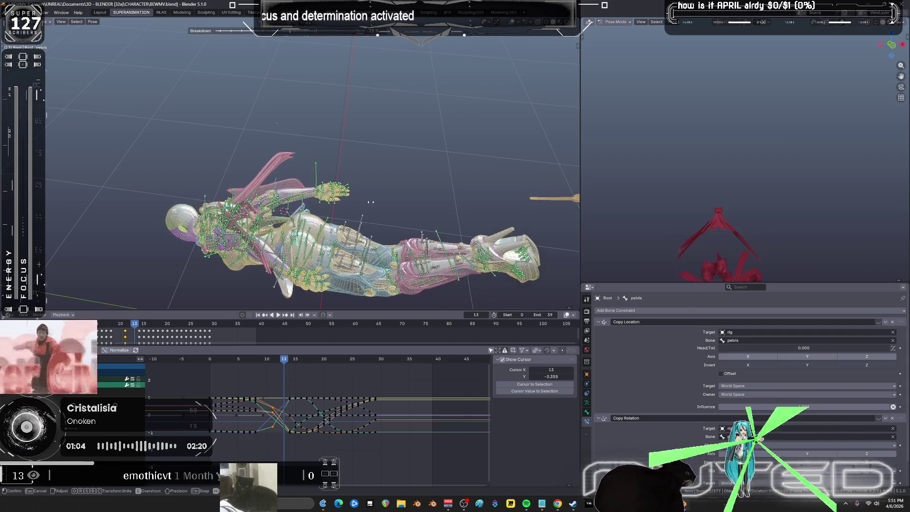
pyautogui.click(337, 210)
pyautogui.press('k')
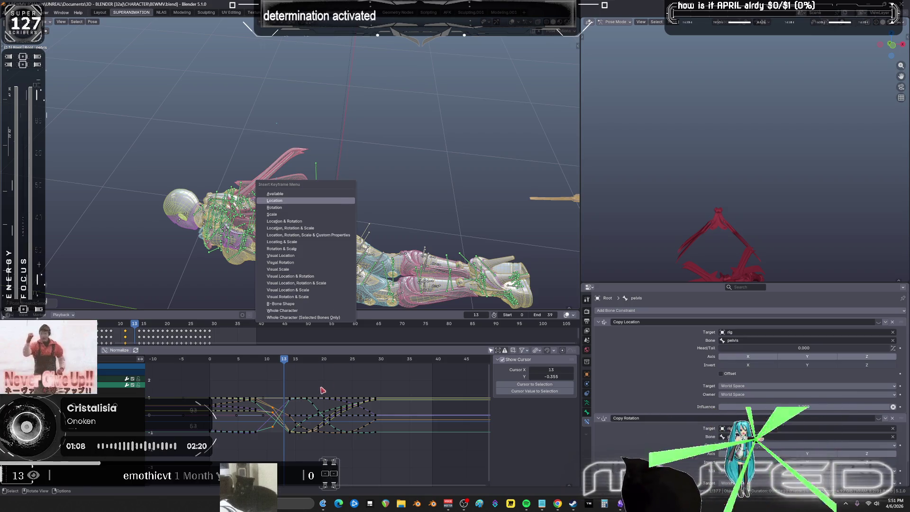
pyautogui.press('Return')
# Step: Gaussian-smooth the keys around the transition twice and play back to review
pyautogui.moveTo(303, 389); pyautogui.dragTo(284, 458)
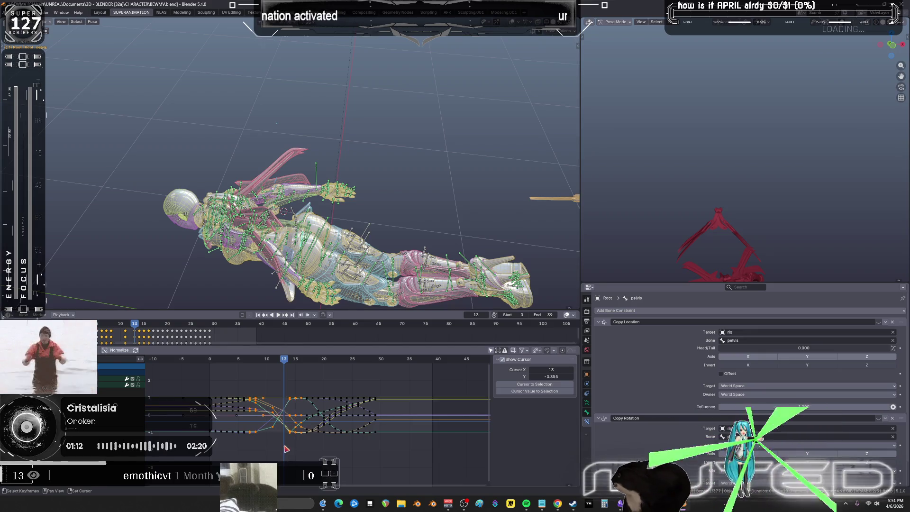
pyautogui.click(302, 442)
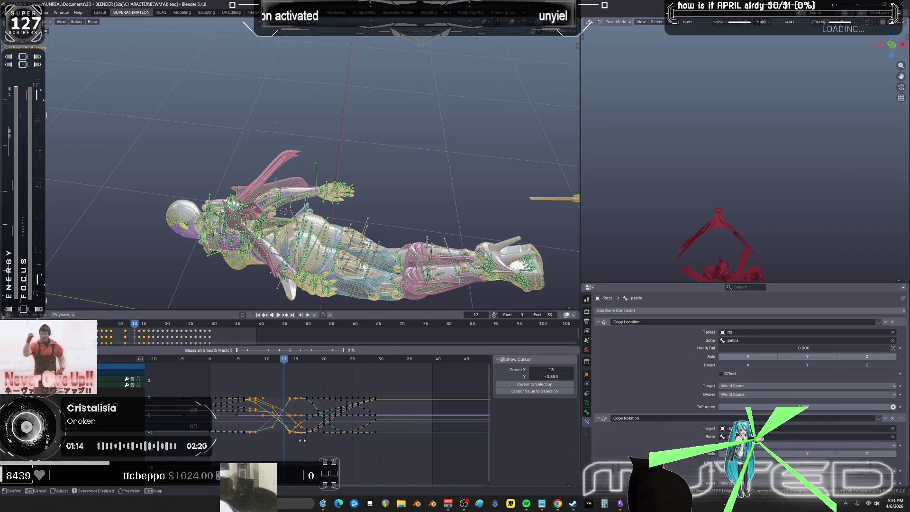
pyautogui.hotkey('shift', 'alt', 'o')
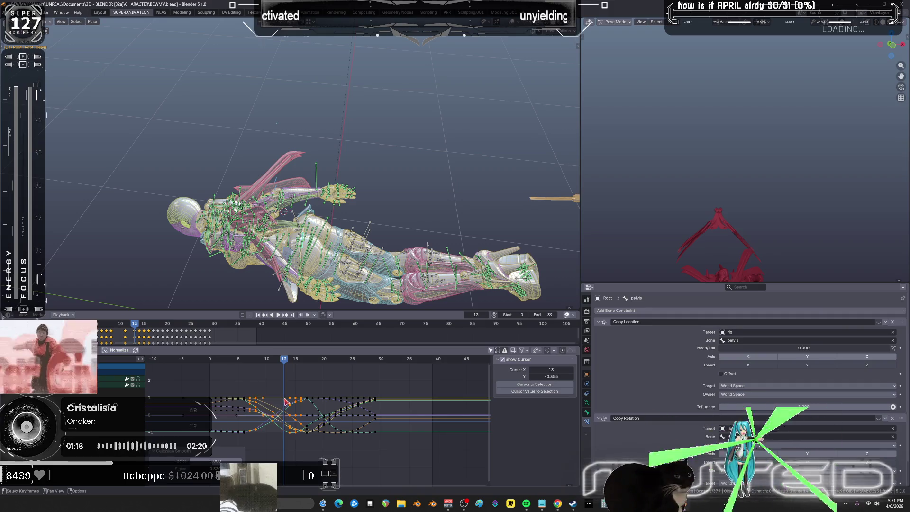
pyautogui.click(286, 400)
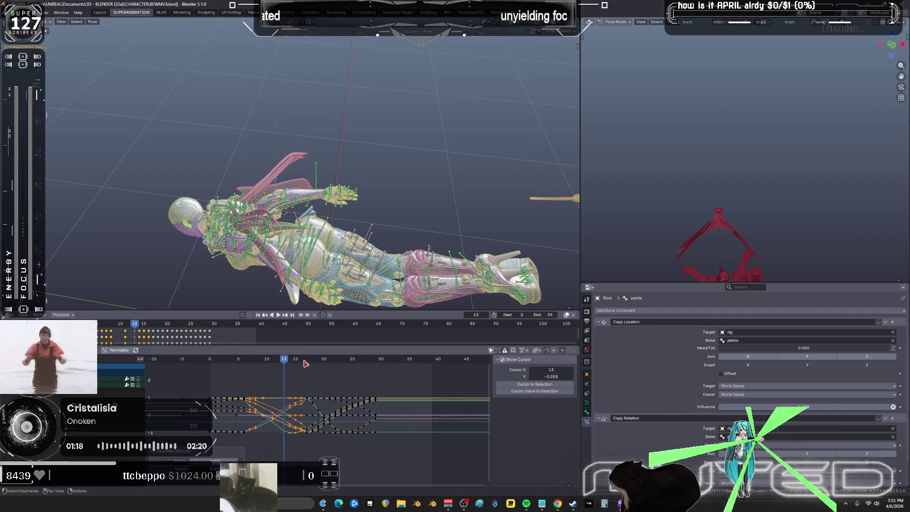
pyautogui.moveTo(299, 368); pyautogui.dragTo(323, 446)
pyautogui.hotkey('shift', 'alt', 'o')
pyautogui.click(330, 409)
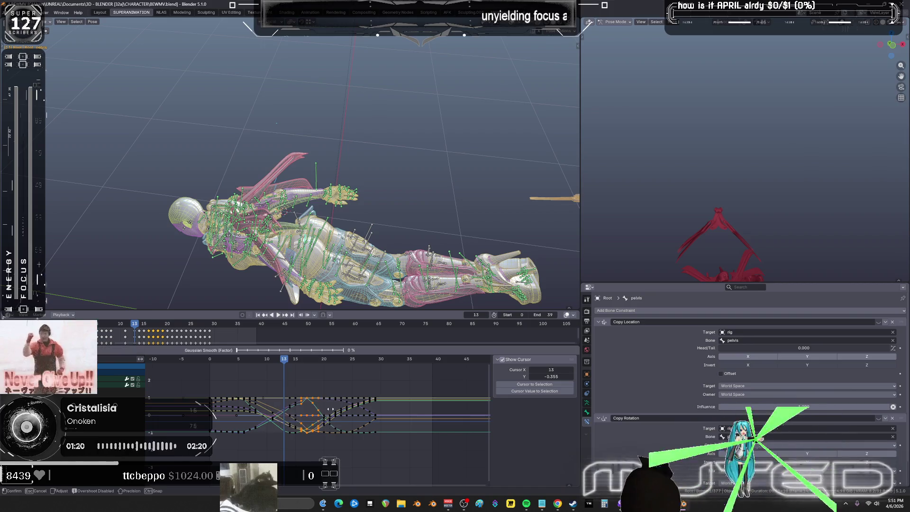
pyautogui.click(278, 316)
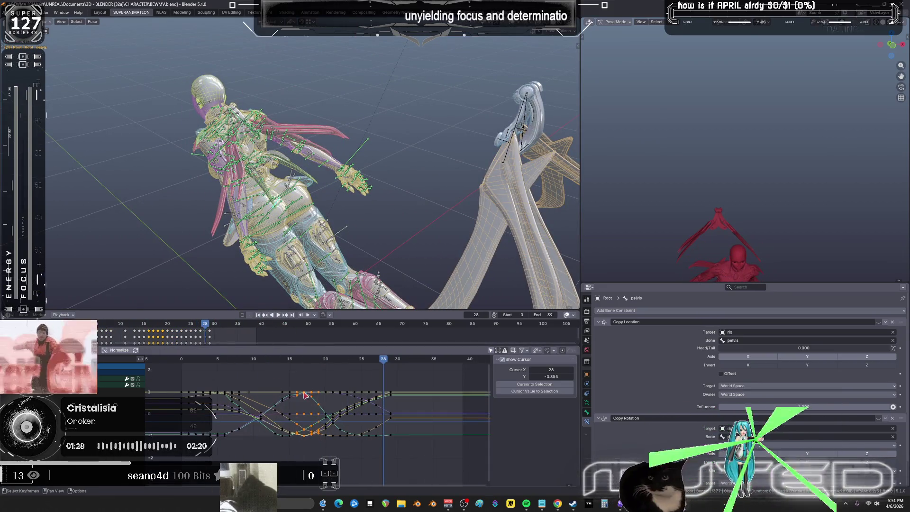
# Step: Set the middle keyframes of the curves to Bézier interpolation
pyautogui.hotkey('ctrl', 'space')
pyautogui.scroll(1, 454, 285)
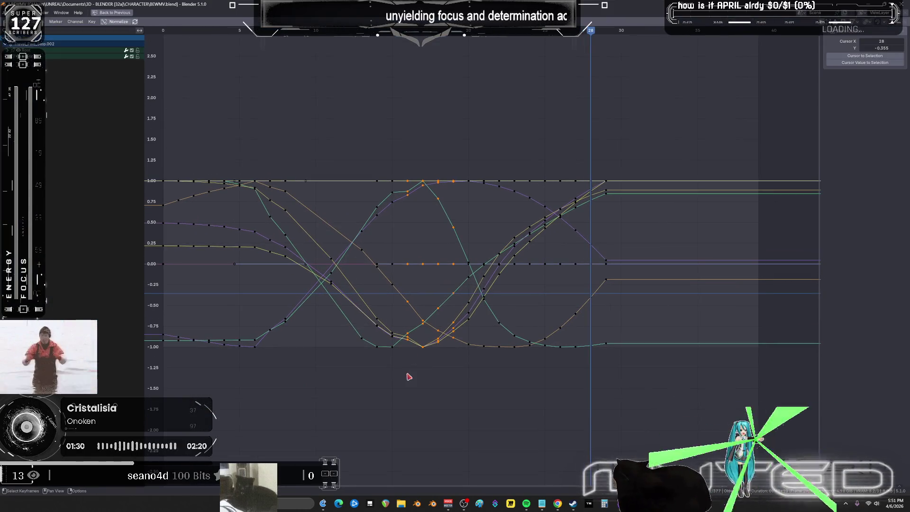
pyautogui.moveTo(415, 360); pyautogui.dragTo(389, 145)
pyautogui.moveTo(408, 114); pyautogui.dragTo(430, 375)
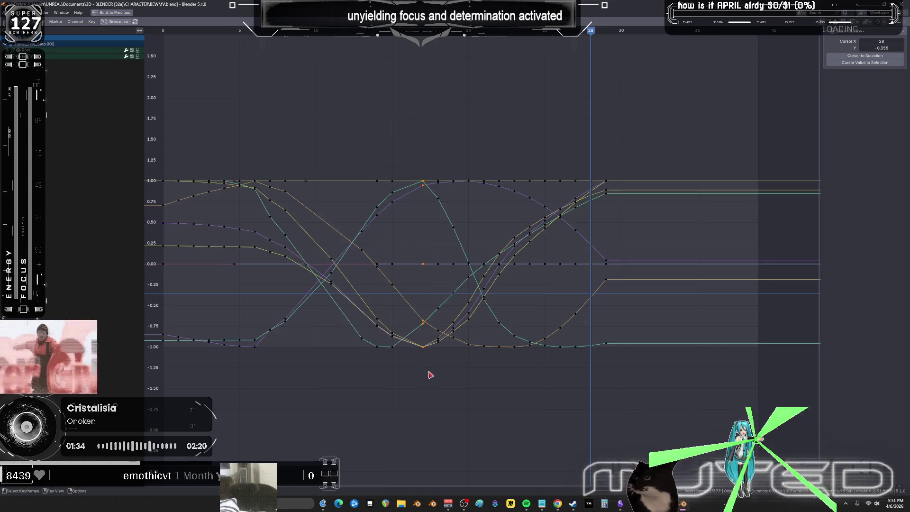
pyautogui.moveTo(501, 379); pyautogui.dragTo(322, 120)
pyautogui.rightClick(374, 278)
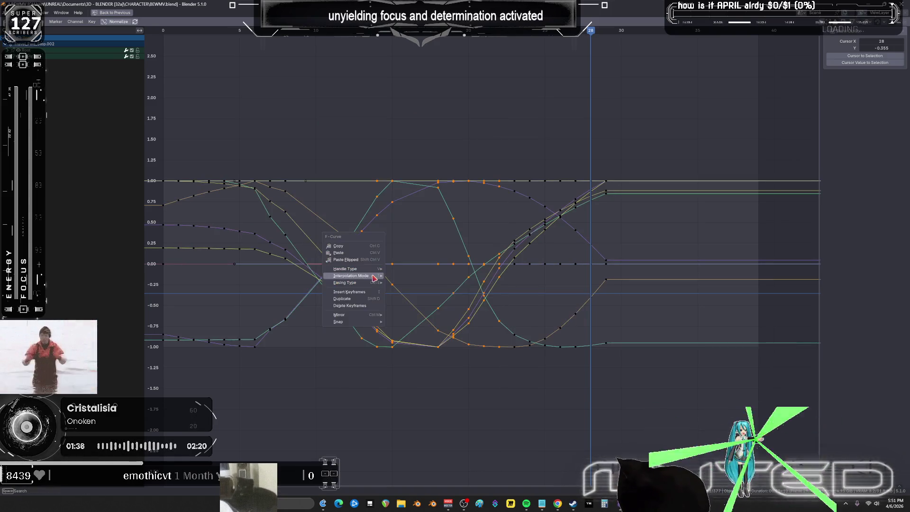
pyautogui.click(415, 304)
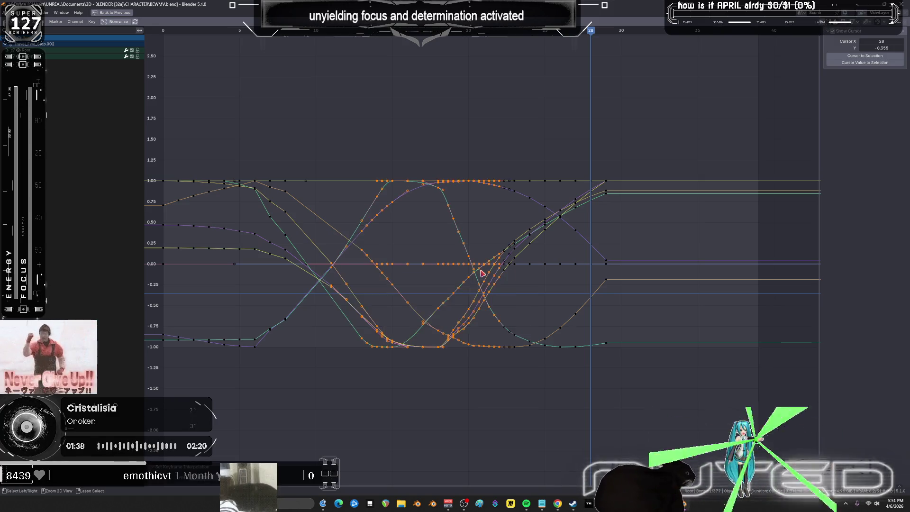
pyautogui.hotkey('ctrl', 'space')
# Step: Play the animation and view the character from the side with rig overlays hidden
pyautogui.click(279, 315)
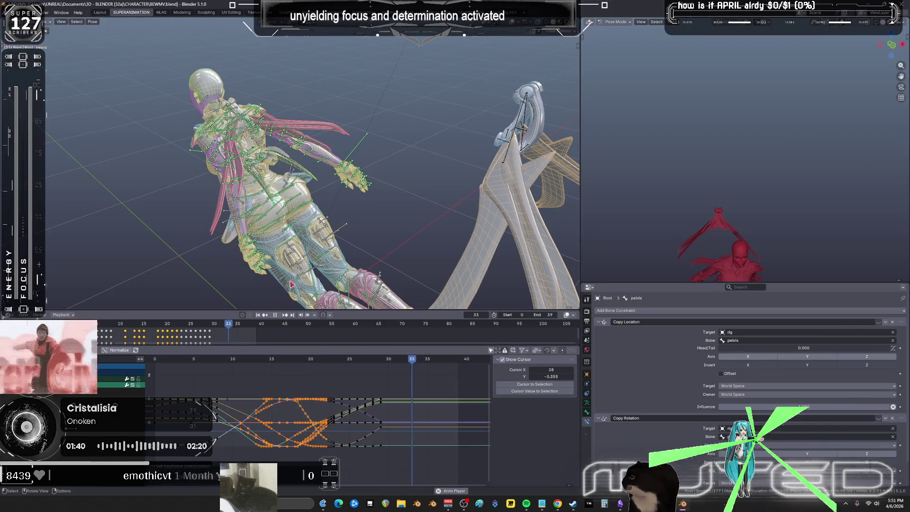
pyautogui.moveTo(289, 266); pyautogui.dragTo(354, 232, button='middle')
pyautogui.hotkey('shift', 'alt', 'z')
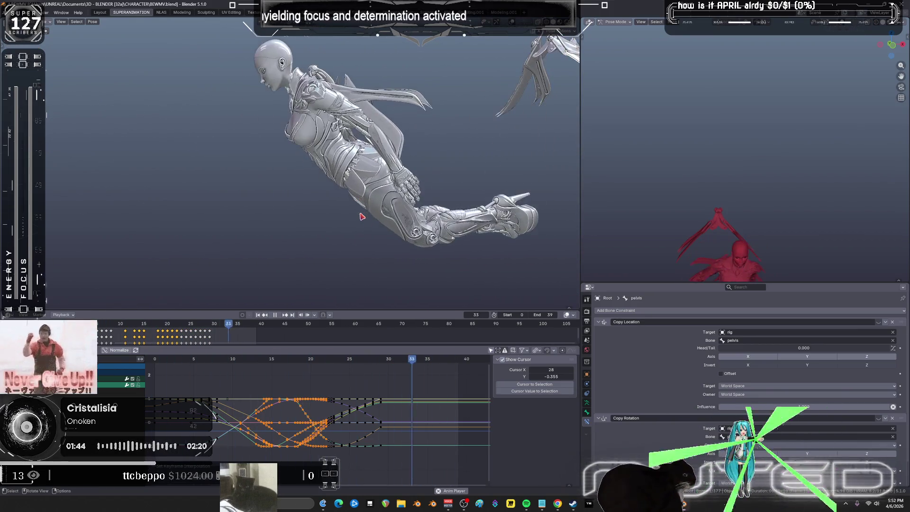
pyautogui.moveTo(404, 446)
pyautogui.keyDown('ctrl'); pyautogui.mouseDown(button='middle')
pyautogui.moveTo(366, 446)
pyautogui.moveTo(367, 456)
pyautogui.moveTo(379, 471)
pyautogui.moveTo(371, 437)
pyautogui.moveTo(396, 435)
pyautogui.mouseUp(button='middle'); pyautogui.keyUp('ctrl')
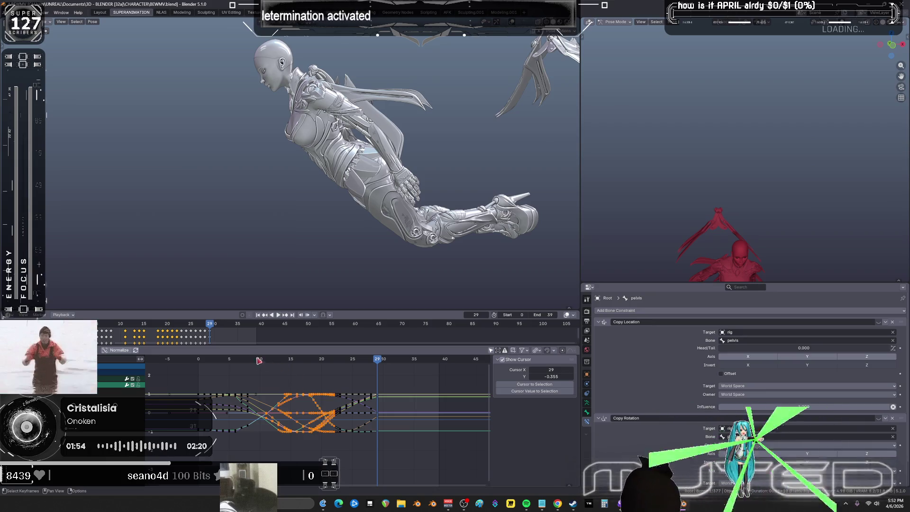
# Step: Play the animation from the start, then Gaussian-smooth the middle keys at 100%
pyautogui.hotkey('shift', 'Left')
pyautogui.press('space')
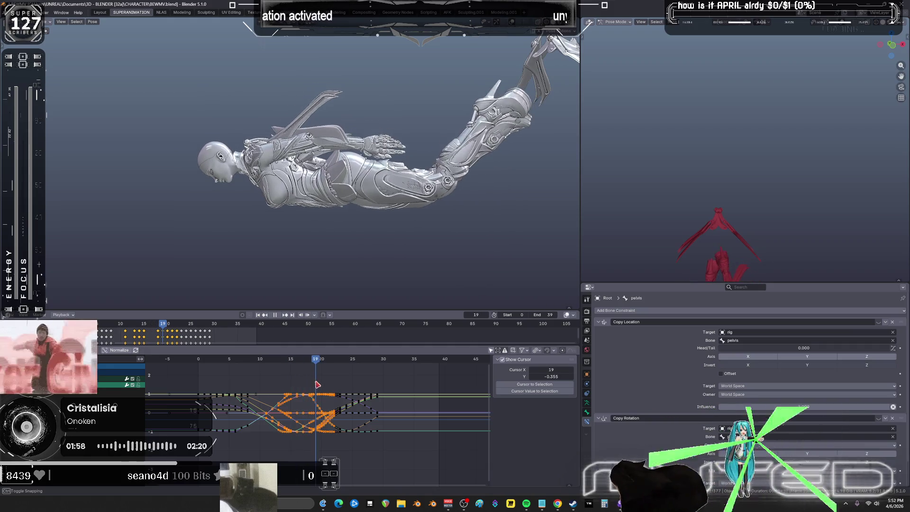
pyautogui.moveTo(345, 386); pyautogui.dragTo(292, 386)
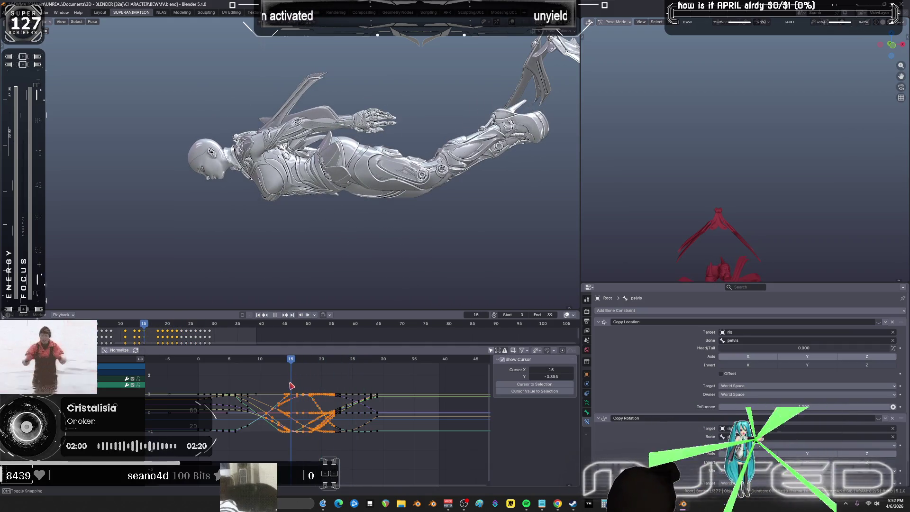
pyautogui.moveTo(234, 375)
pyautogui.mouseDown()
pyautogui.moveTo(316, 443)
pyautogui.moveTo(334, 444)
pyautogui.mouseUp()
pyautogui.click(344, 407)
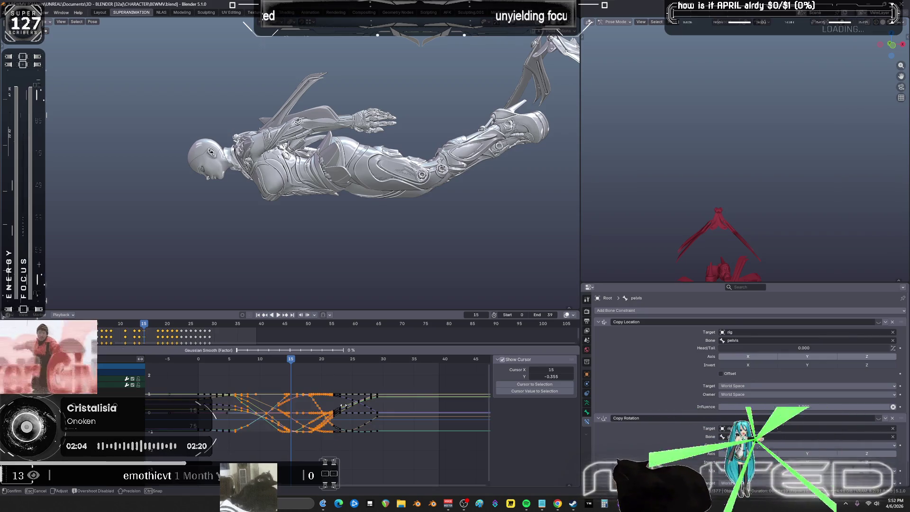
# Step: Check the smoothed poses at frames 10 and 25, then select the keys around frame 20
pyautogui.moveTo(292, 364)
pyautogui.mouseDown()
pyautogui.moveTo(230, 375)
pyautogui.moveTo(352, 390)
pyautogui.mouseUp()
pyautogui.hotkey('ctrl', 'space')
pyautogui.moveTo(341, 390)
pyautogui.keyDown('ctrl'); pyautogui.mouseDown(button='middle')
pyautogui.moveTo(419, 313)
pyautogui.moveTo(437, 341)
pyautogui.mouseUp(button='middle'); pyautogui.keyUp('ctrl')
pyautogui.click(460, 362)
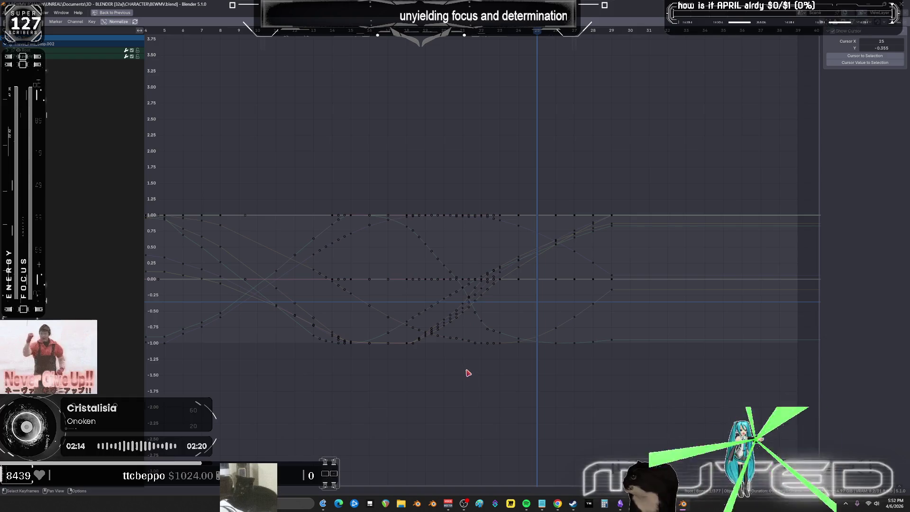
pyautogui.moveTo(477, 373)
pyautogui.mouseDown()
pyautogui.moveTo(380, 193)
pyautogui.moveTo(376, 169)
pyautogui.mouseUp()
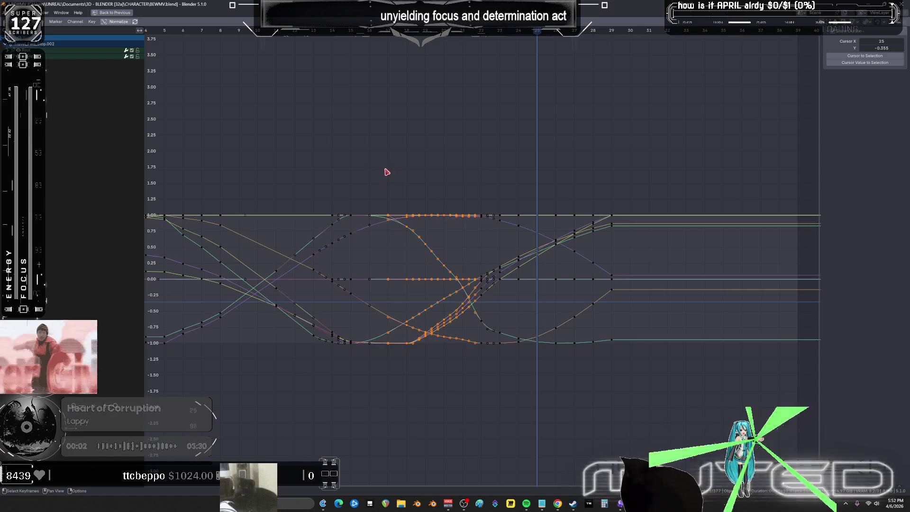
pyautogui.hotkey('ctrl', 'space')
pyautogui.moveTo(346, 360)
pyautogui.mouseDown()
pyautogui.moveTo(259, 363)
pyautogui.moveTo(383, 367)
pyautogui.moveTo(221, 377)
pyautogui.moveTo(252, 383)
pyautogui.mouseUp()
pyautogui.moveTo(300, 407); pyautogui.dragTo(378, 381, button='middle')
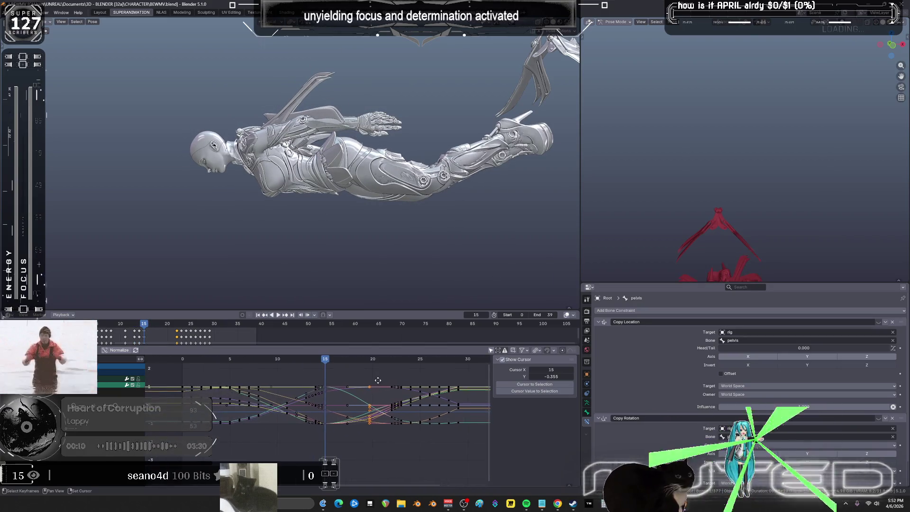
# Step: Move the keyframes around frame 15 two frames earlier
pyautogui.moveTo(339, 438); pyautogui.dragTo(329, 379)
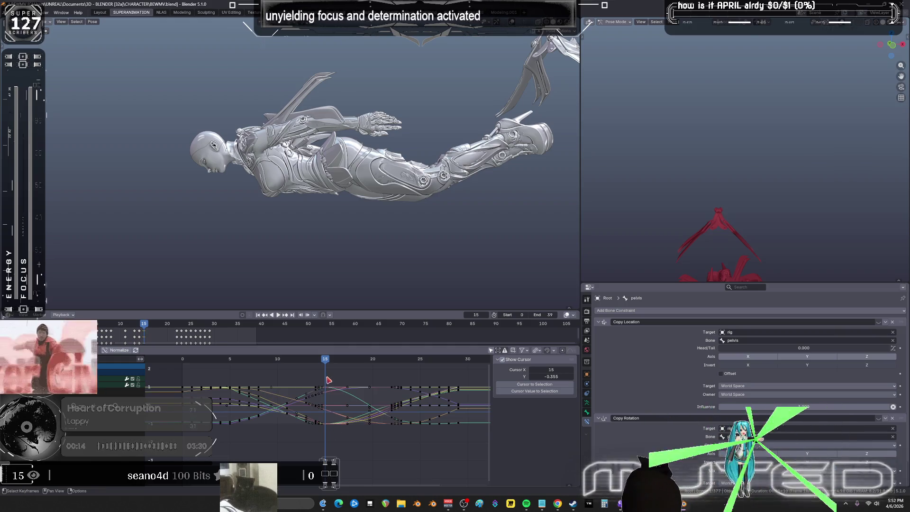
pyautogui.press('g')
pyautogui.press('x')
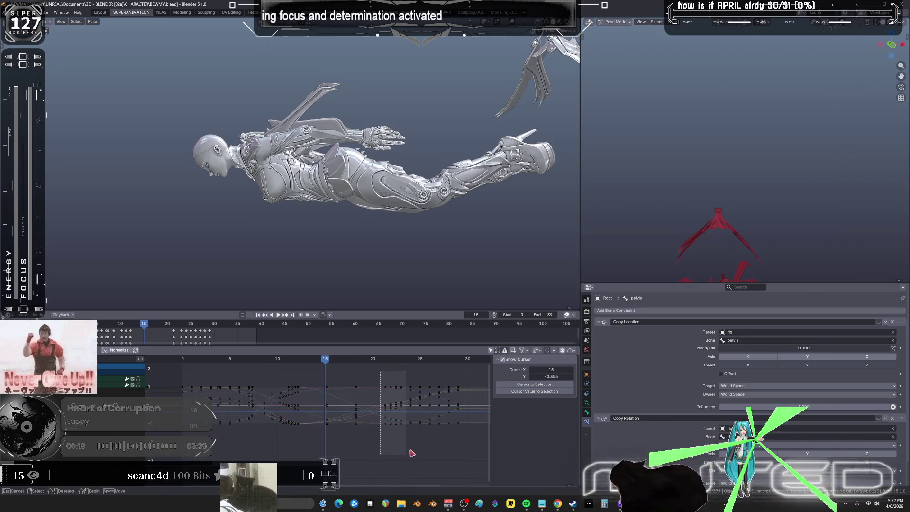
pyautogui.click(391, 428)
pyautogui.moveTo(391, 428); pyautogui.dragTo(231, 438, button='middle')
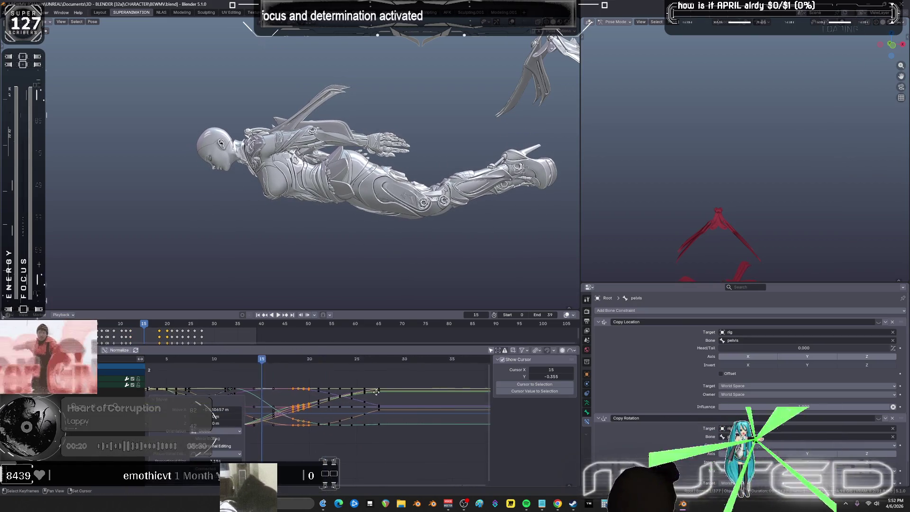
# Step: Move the keys near frame 27 eleven frames later
pyautogui.moveTo(295, 449)
pyautogui.mouseDown()
pyautogui.moveTo(278, 380)
pyautogui.moveTo(285, 385)
pyautogui.mouseUp()
pyautogui.press('g')
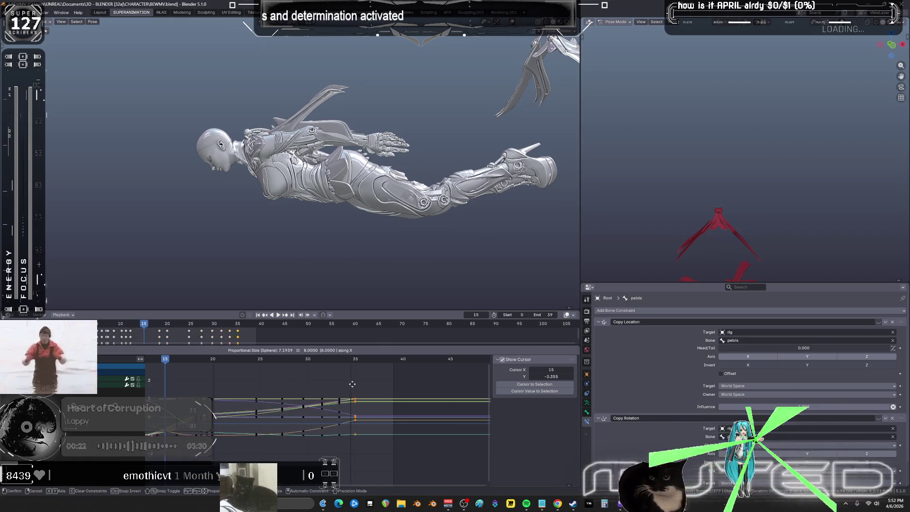
pyautogui.click(373, 389)
pyautogui.scroll(-1, 339, 409)
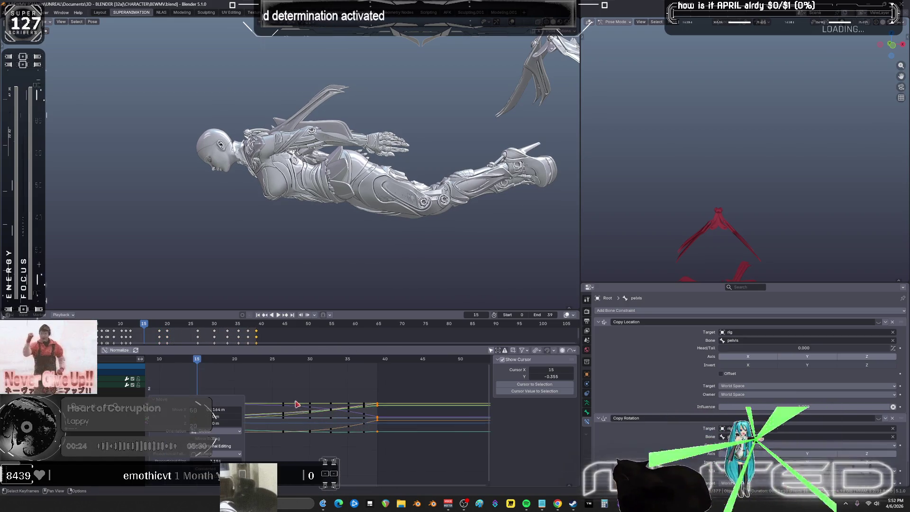
pyautogui.moveTo(298, 404); pyautogui.dragTo(371, 385, button='middle')
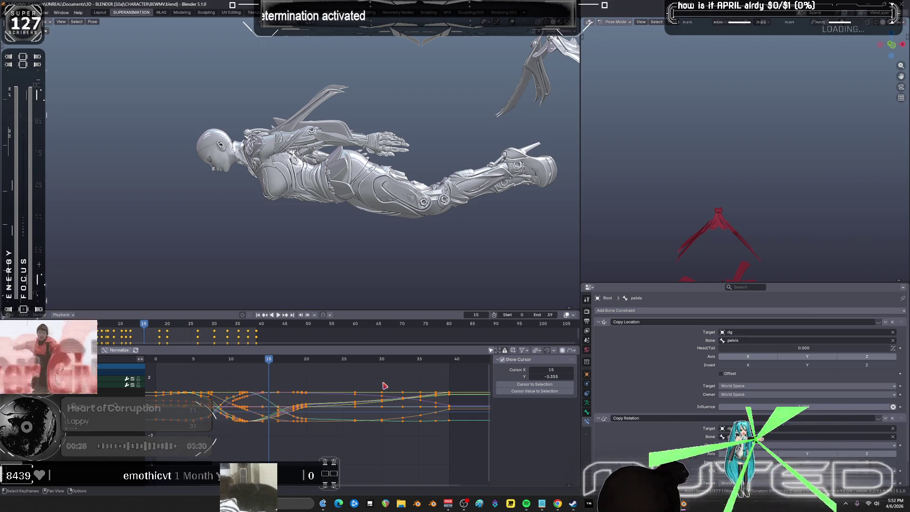
# Step: Snap the selected keys to the nearest frame and play back the retimed animation
pyautogui.press('Up')
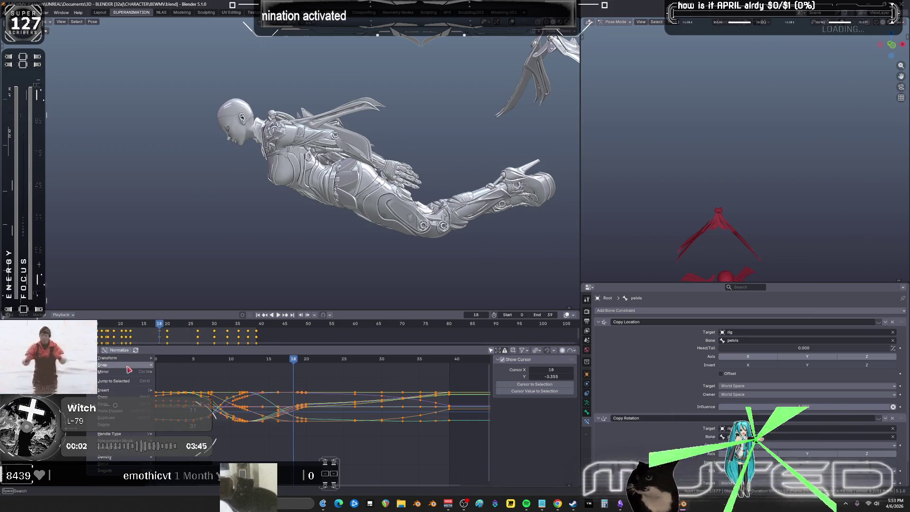
pyautogui.moveTo(130, 366)
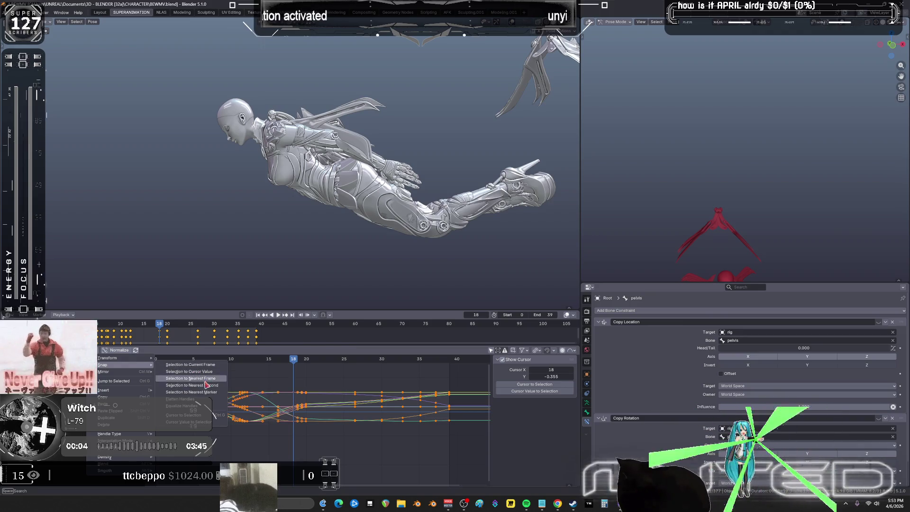
pyautogui.click(205, 380)
pyautogui.press('space')
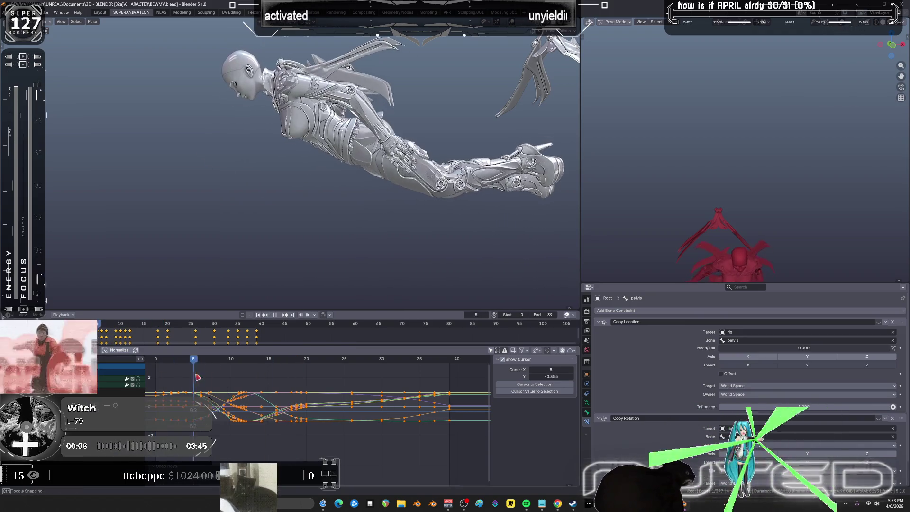
pyautogui.moveTo(271, 376)
pyautogui.mouseDown()
pyautogui.moveTo(210, 382)
pyautogui.moveTo(244, 388)
pyautogui.mouseUp()
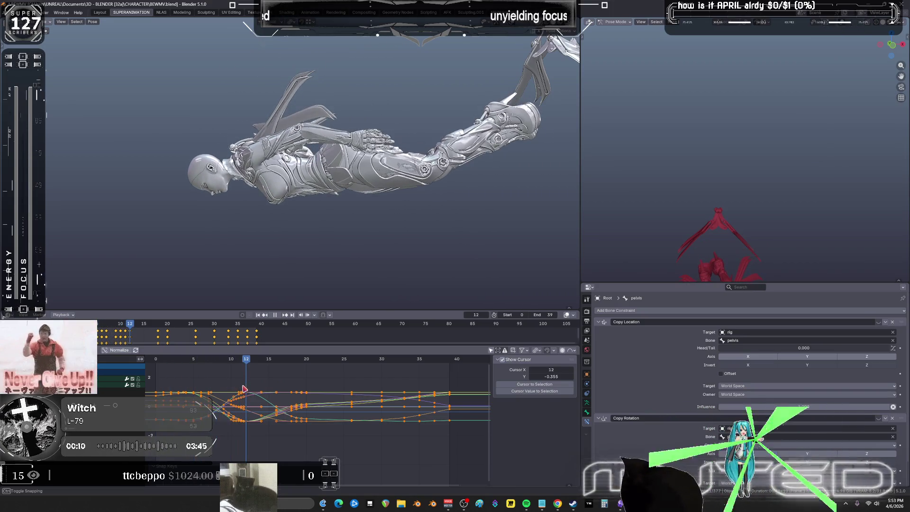
# Step: Reshape the curves with a proportional key move and check the pose from frame 12 to 16
pyautogui.hotkey('ctrl', 'space')
pyautogui.moveTo(386, 286)
pyautogui.keyDown('ctrl'); pyautogui.mouseDown(button='middle')
pyautogui.moveTo(376, 266)
pyautogui.moveTo(377, 375)
pyautogui.moveTo(359, 355)
pyautogui.moveTo(366, 346)
pyautogui.mouseUp(button='middle'); pyautogui.keyUp('ctrl')
pyautogui.hotkey('ctrl', 'space')
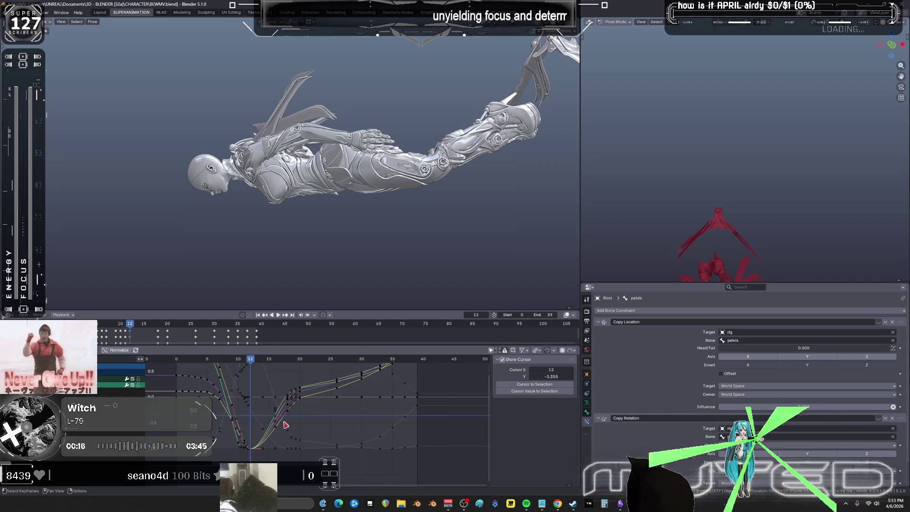
pyautogui.press('g')
pyautogui.click(276, 371)
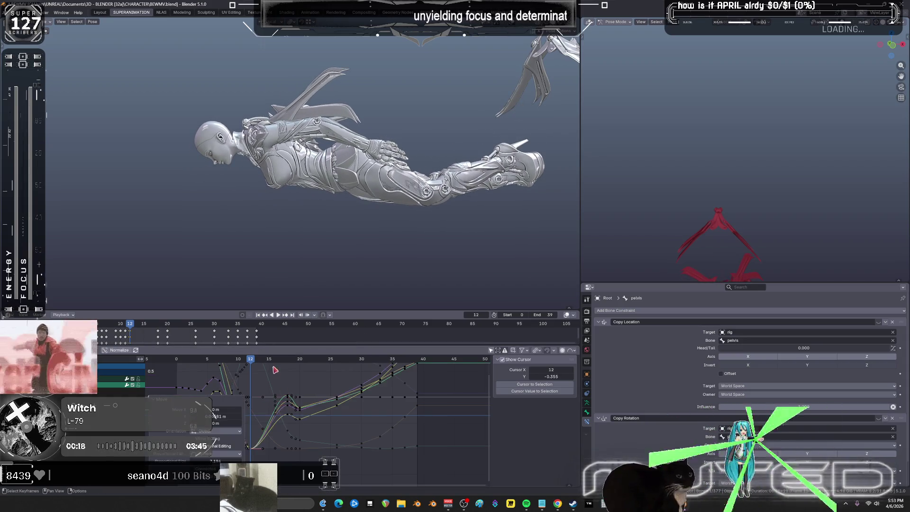
pyautogui.moveTo(250, 361)
pyautogui.mouseDown()
pyautogui.moveTo(300, 381)
pyautogui.moveTo(260, 403)
pyautogui.moveTo(258, 416)
pyautogui.mouseUp()
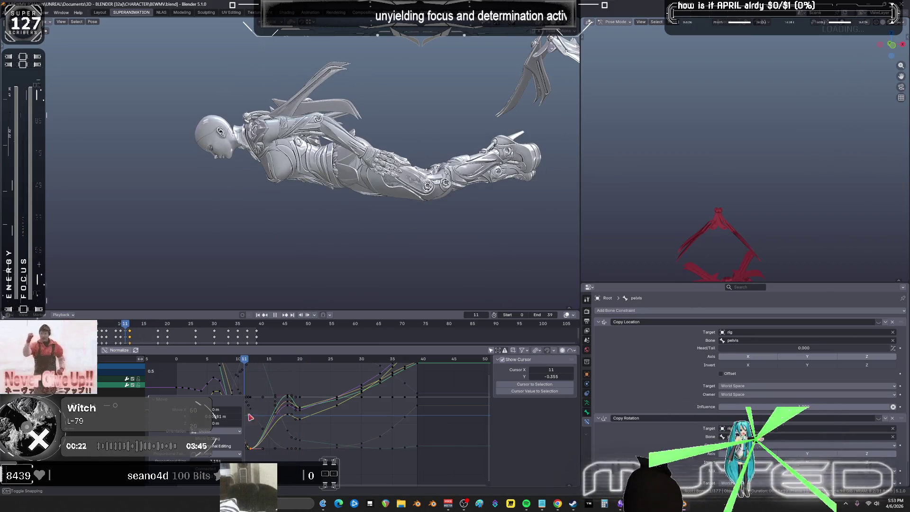
# Step: Rework the curves at frame 12 by moving keys on the value axis, then select keys for smoothing
pyautogui.hotkey('ctrl', 'z')
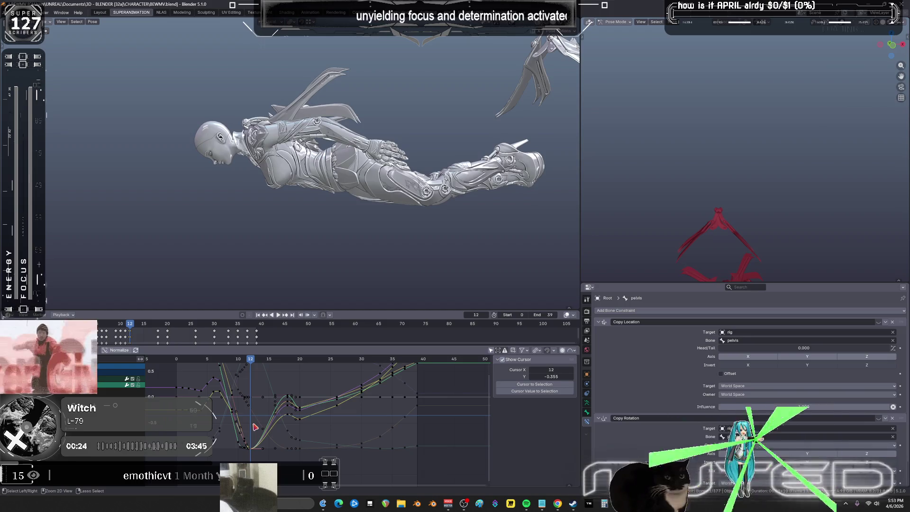
pyautogui.hotkey('ctrl', 'z')
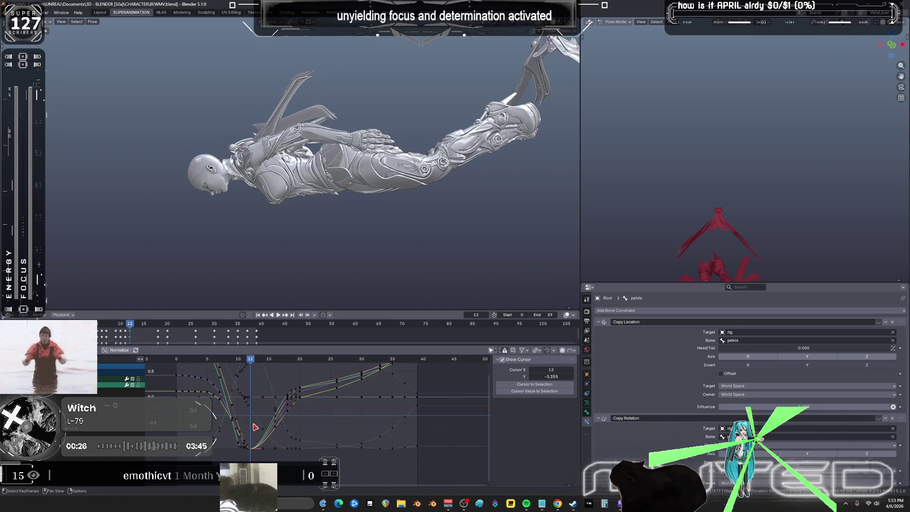
pyautogui.press('g')
pyautogui.press('y')
pyautogui.click(259, 410)
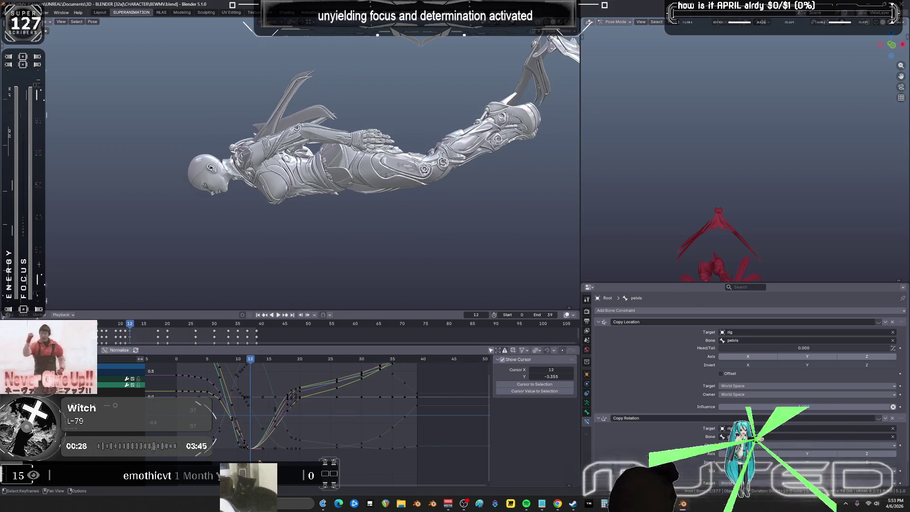
pyautogui.moveTo(259, 461)
pyautogui.mouseDown()
pyautogui.moveTo(224, 432)
pyautogui.moveTo(266, 435)
pyautogui.mouseUp()
# Step: Gaussian-smooth the selected keys at 100%
pyautogui.hotkey('alt', 's')
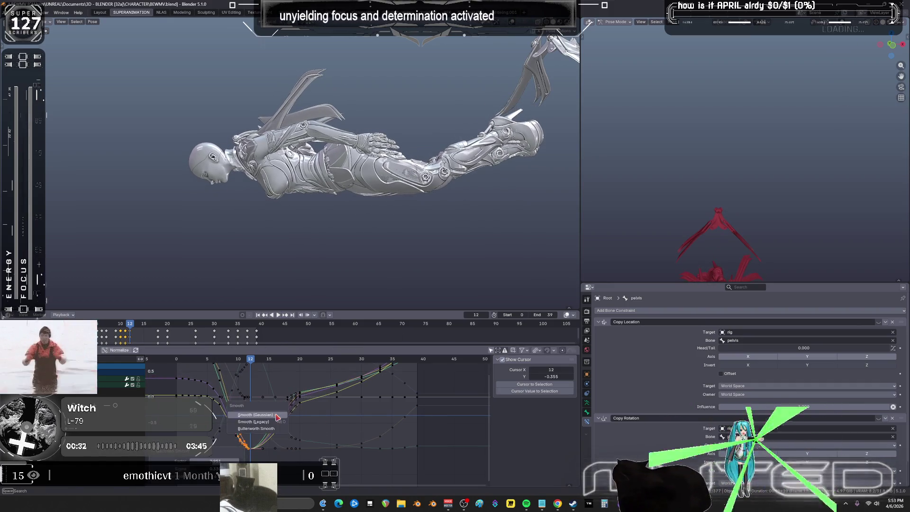
pyautogui.moveTo(407, 420)
pyautogui.click(315, 460)
# Step: Gaussian-smooth the pelvis keys at 95% and play the animation to review it
pyautogui.moveTo(281, 461); pyautogui.dragTo(225, 417)
pyautogui.moveTo(300, 428); pyautogui.dragTo(300, 429)
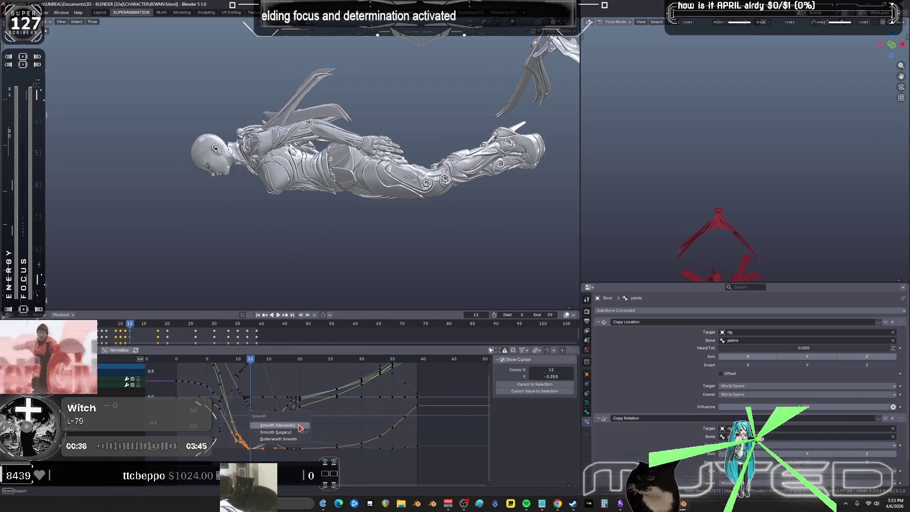
pyautogui.hotkey('alt', 's')
pyautogui.click(402, 435)
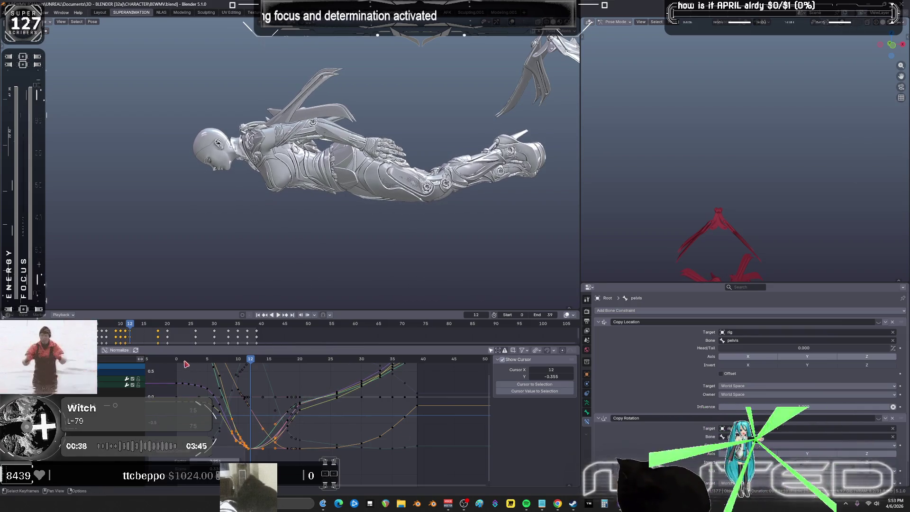
pyautogui.press('space')
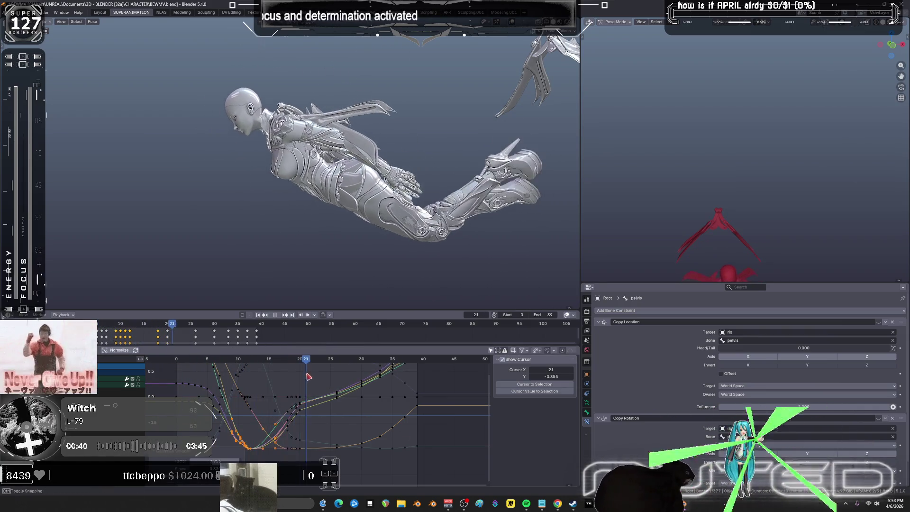
pyautogui.press('space')
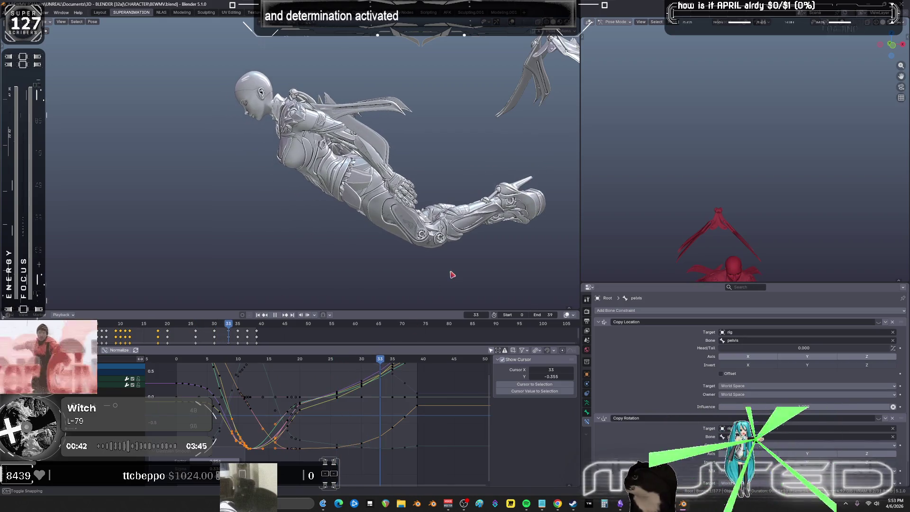
# Step: Show the bone and wireframe overlays again and select the calf_l bone
pyautogui.hotkey('shift', 'alt', 'z')
pyautogui.moveTo(468, 264)
pyautogui.mouseDown(button='middle')
pyautogui.moveTo(393, 269)
pyautogui.moveTo(355, 259)
pyautogui.moveTo(357, 303)
pyautogui.mouseUp(button='middle')
pyautogui.click(350, 258)
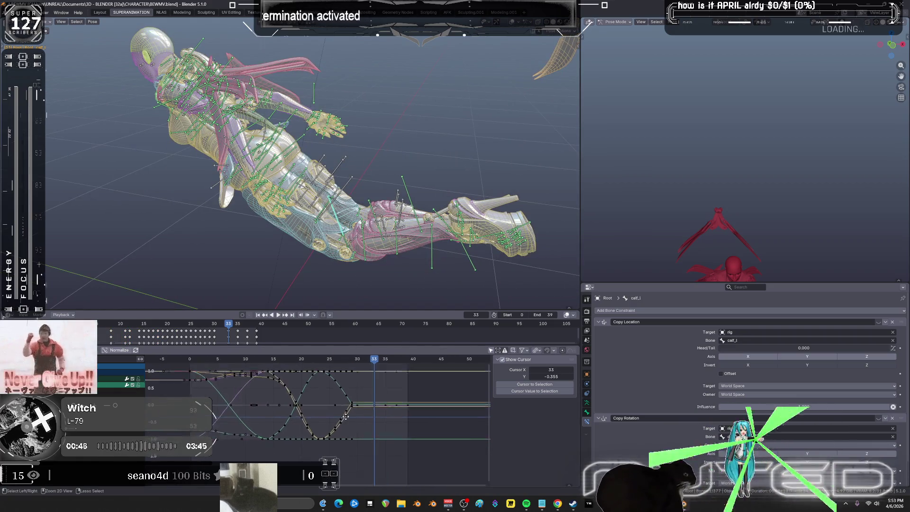
# Step: Delete the calf_l keys between frames 10 and 18 and slide the frame-24 keys earlier proportionally
pyautogui.moveTo(381, 364)
pyautogui.mouseDown()
pyautogui.moveTo(180, 372)
pyautogui.moveTo(324, 385)
pyautogui.mouseUp()
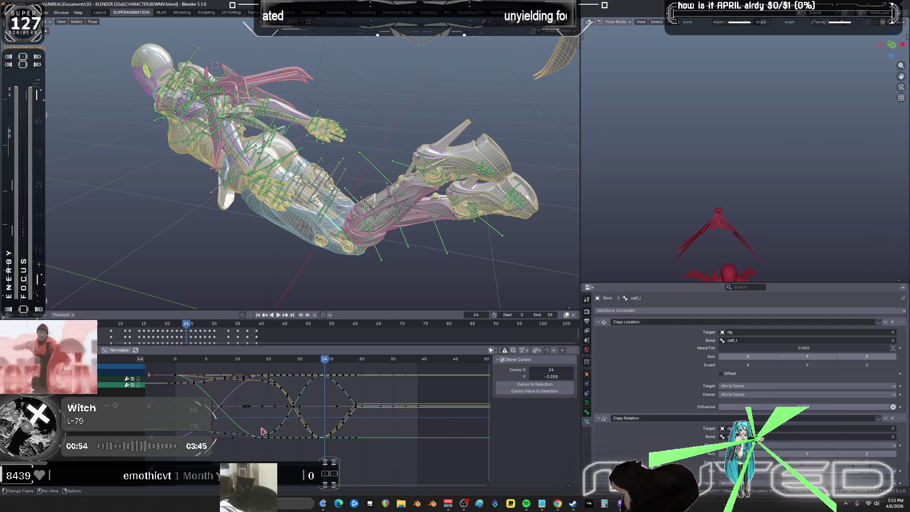
pyautogui.hotkey('ctrl', 'z')
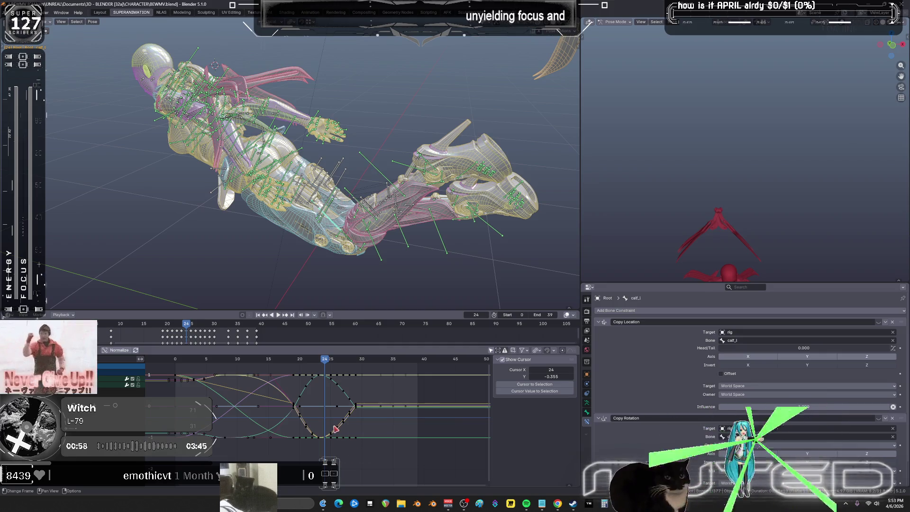
pyautogui.keyDown('alt'); pyautogui.click(322, 440); pyautogui.keyUp('alt')
pyautogui.press('g')
pyautogui.press('x')
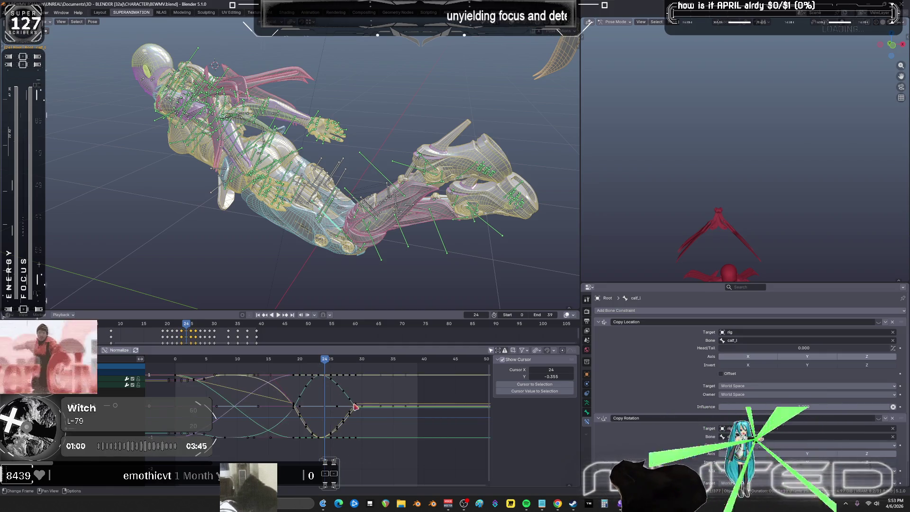
pyautogui.scroll(-5, 329, 401)
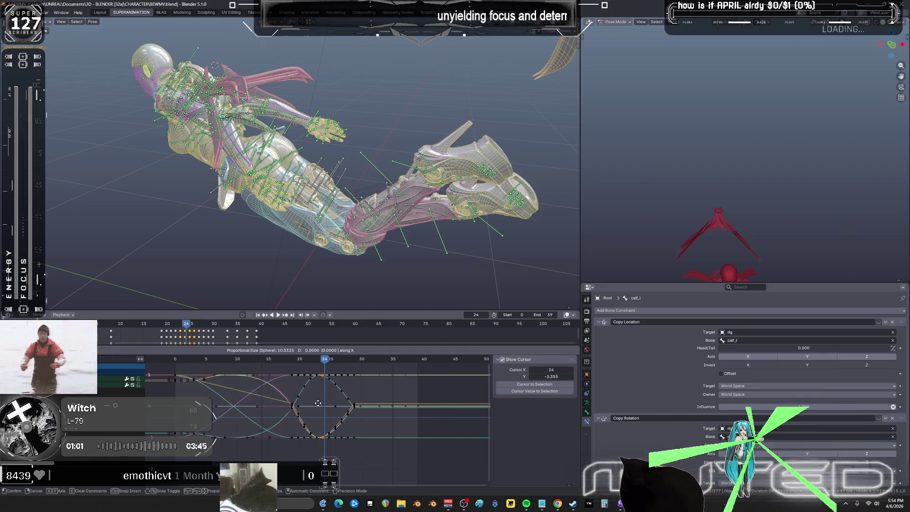
pyautogui.click(261, 407)
# Step: Play the animation to check the new timing
pyautogui.press('space')
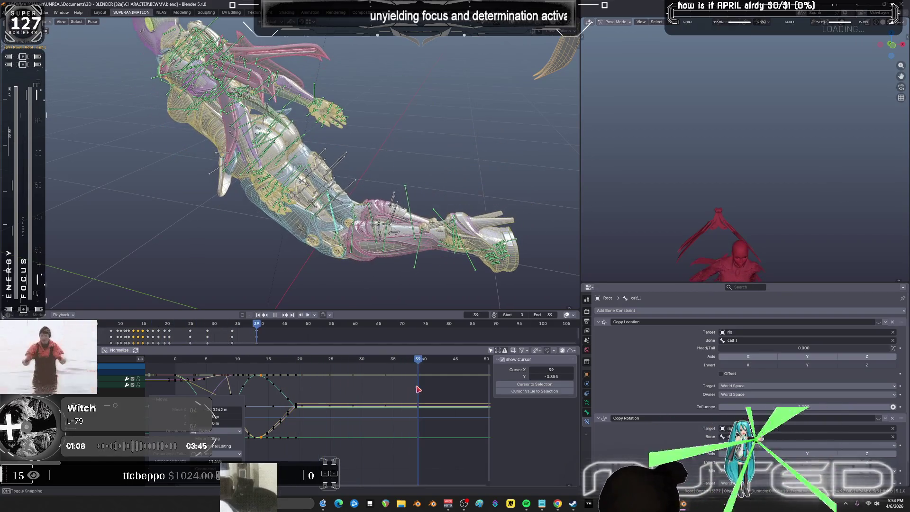
pyautogui.press('Escape')
pyautogui.press('r')
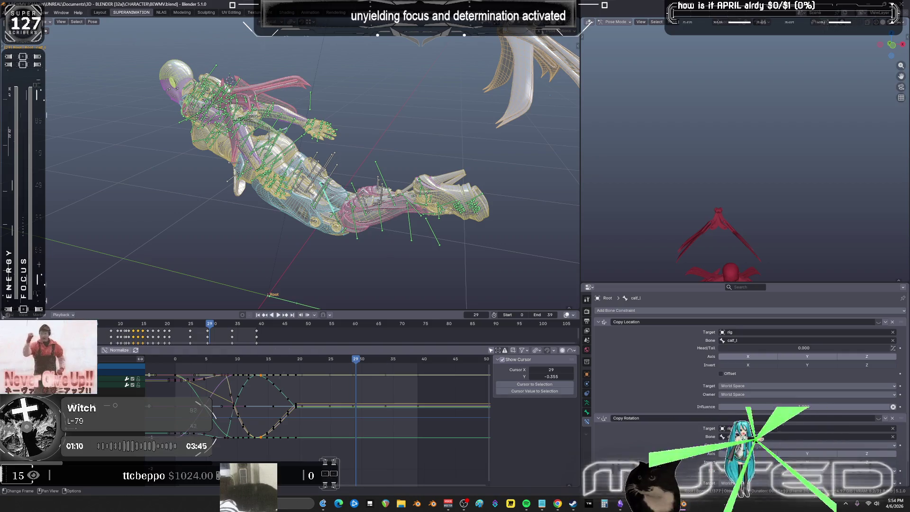
pyautogui.press('Escape')
# Step: Rotate the leg around its local Z axis and key its location
pyautogui.press('r')
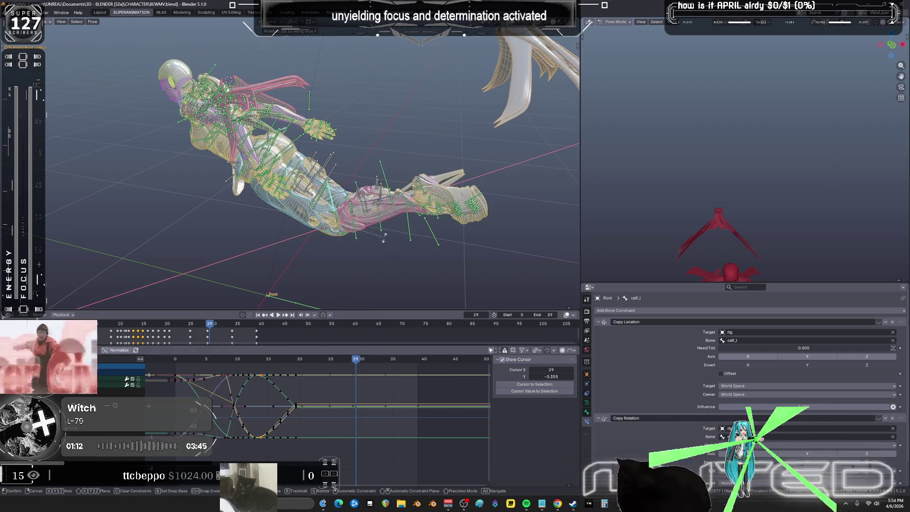
pyautogui.press('z')
pyautogui.press('z')
pyautogui.click(393, 234)
pyautogui.press('k')
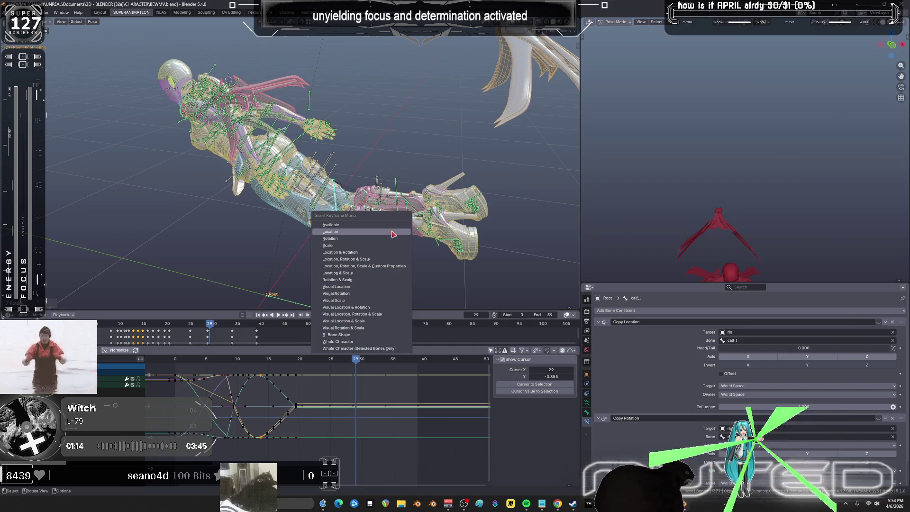
pyautogui.click(392, 232)
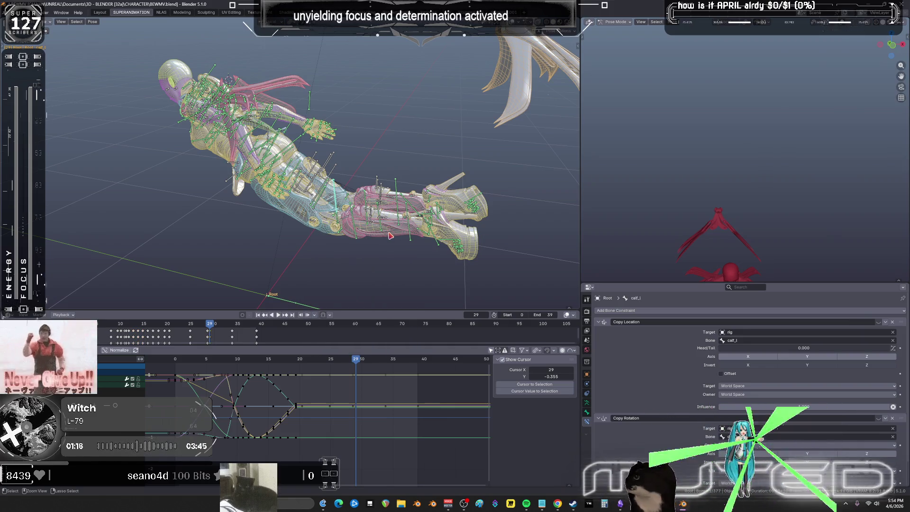
# Step: Play the animation and move to frame 29 to blend a breakdown pose
pyautogui.press('k')
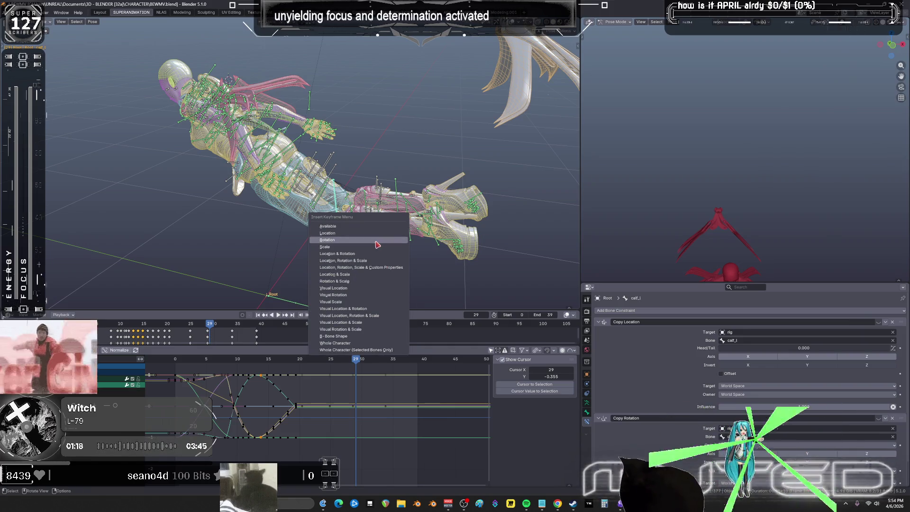
pyautogui.click(353, 362)
pyautogui.press('space')
pyautogui.moveTo(353, 362); pyautogui.dragTo(330, 361)
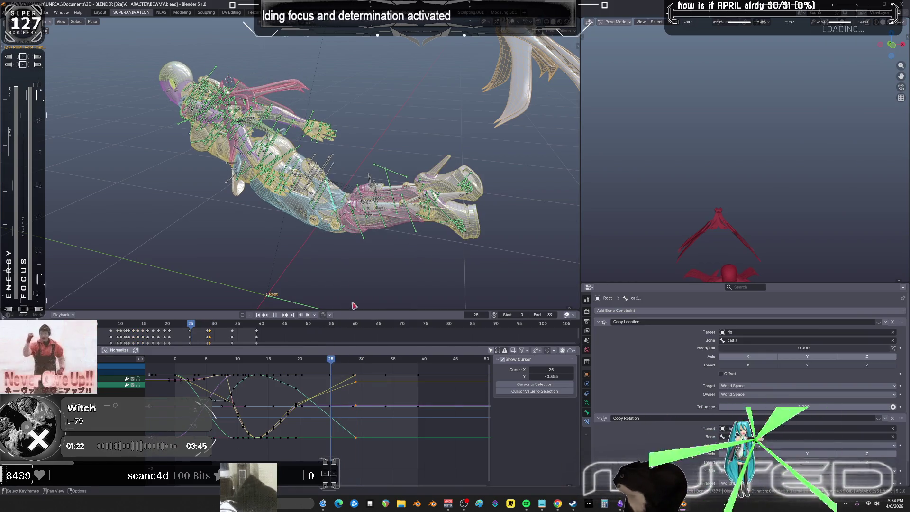
pyautogui.hotkey('shift', 'e')
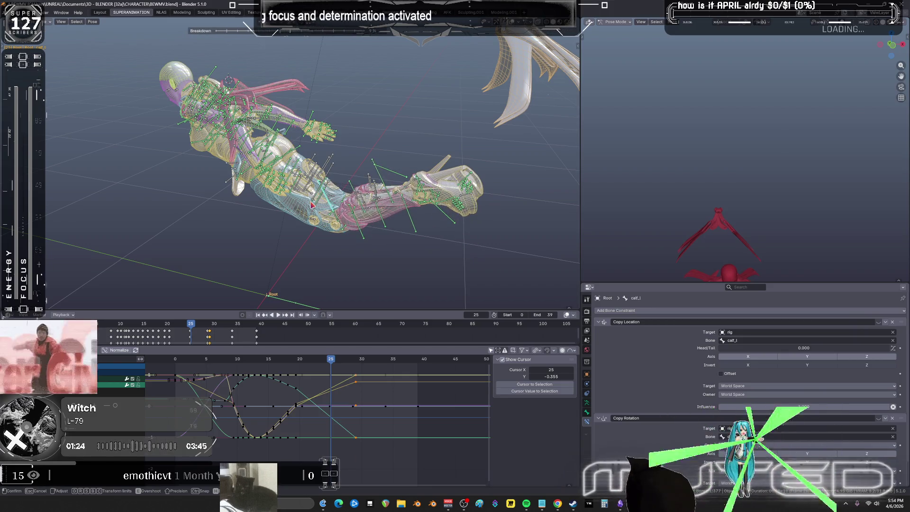
# Step: Key a breakdown rotation for the leg at frame 25 and add a breakdown at frame 33
pyautogui.click(313, 205)
pyautogui.press('i')
pyautogui.click(325, 230)
pyautogui.click(381, 360)
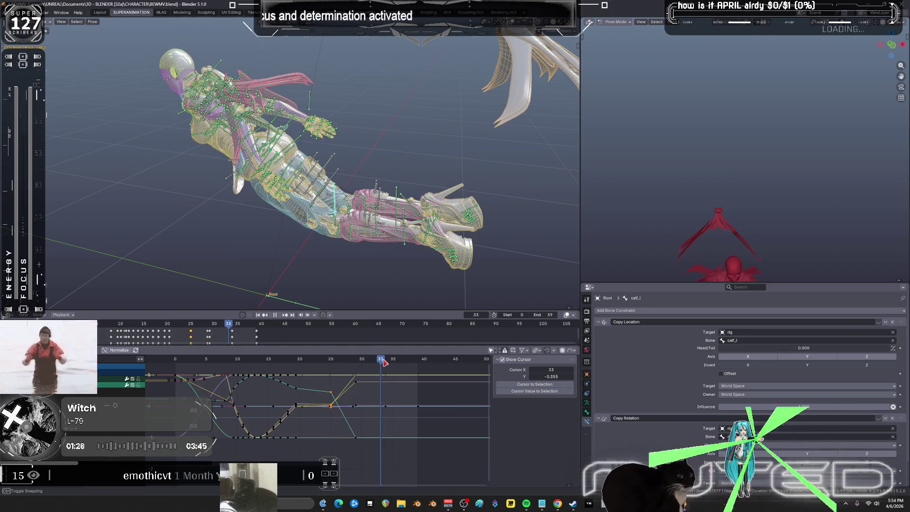
pyautogui.hotkey('shift', 'e')
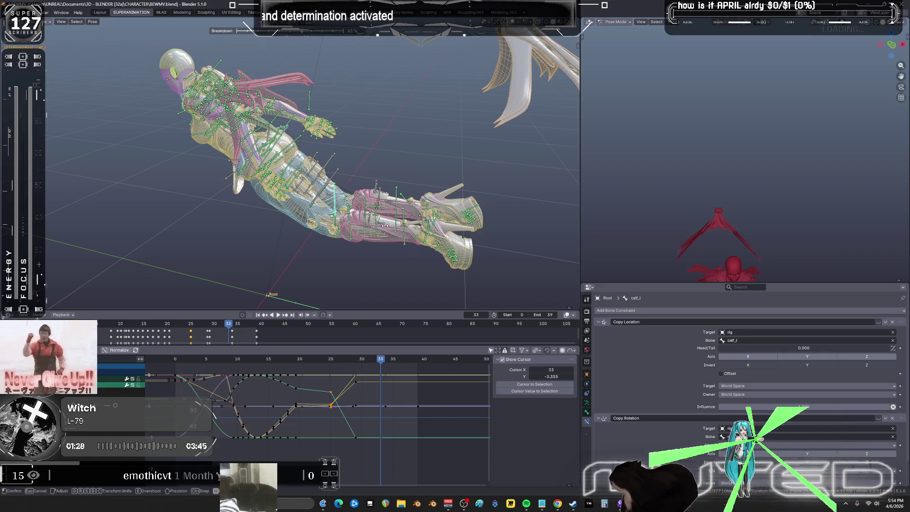
pyautogui.click(384, 226)
# Step: Move two columns of keys about seven frames earlier and play back to check the timing
pyautogui.moveTo(384, 360)
pyautogui.mouseDown()
pyautogui.moveTo(242, 357)
pyautogui.moveTo(363, 375)
pyautogui.moveTo(242, 377)
pyautogui.moveTo(320, 381)
pyautogui.mouseUp()
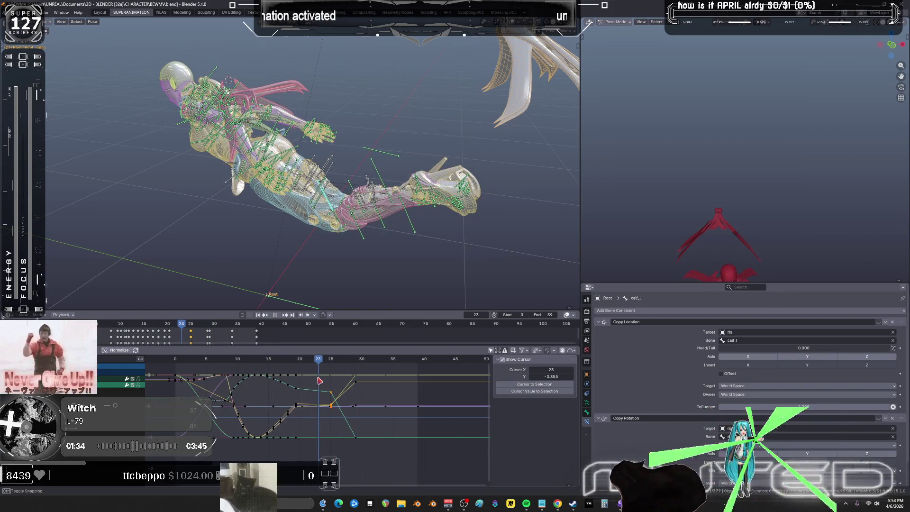
pyautogui.moveTo(338, 440)
pyautogui.mouseDown()
pyautogui.moveTo(321, 386)
pyautogui.moveTo(327, 379)
pyautogui.moveTo(362, 401)
pyautogui.moveTo(356, 412)
pyautogui.mouseUp()
pyautogui.moveTo(349, 367); pyautogui.dragTo(362, 457)
pyautogui.press('g')
pyautogui.press('x')
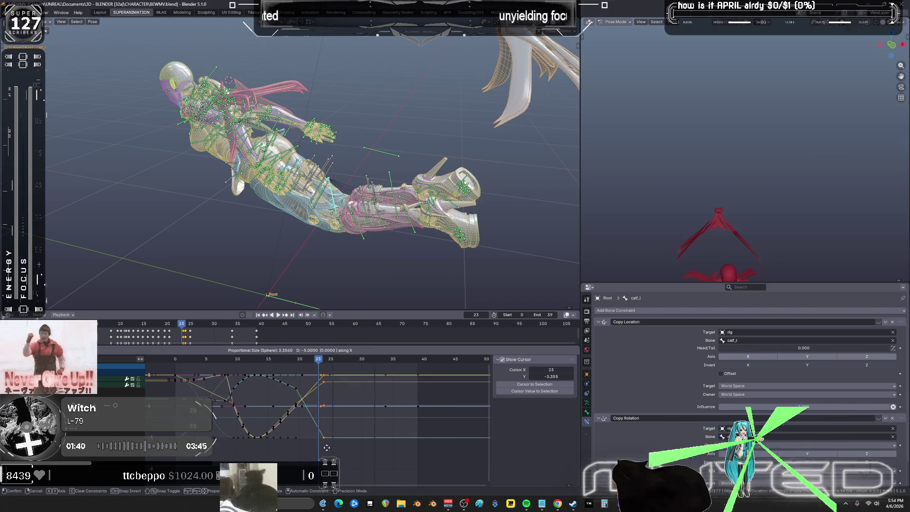
pyautogui.click(314, 447)
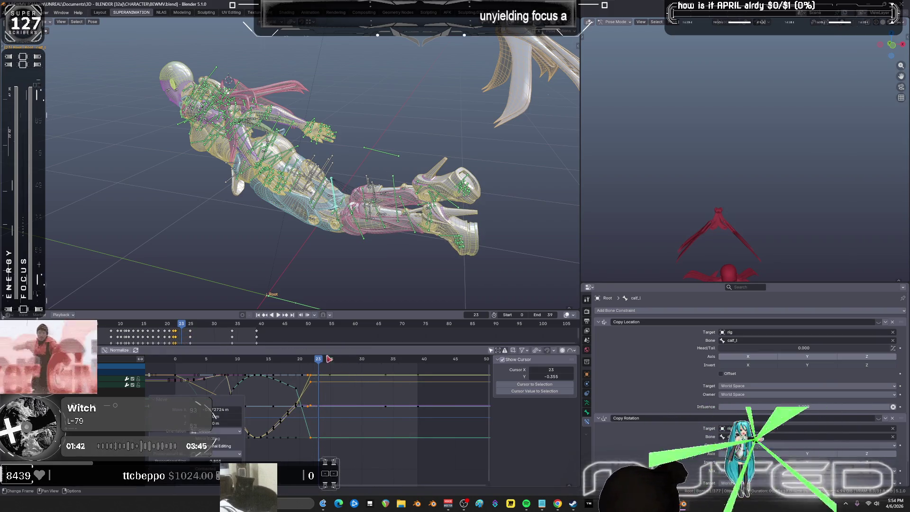
pyautogui.press('space')
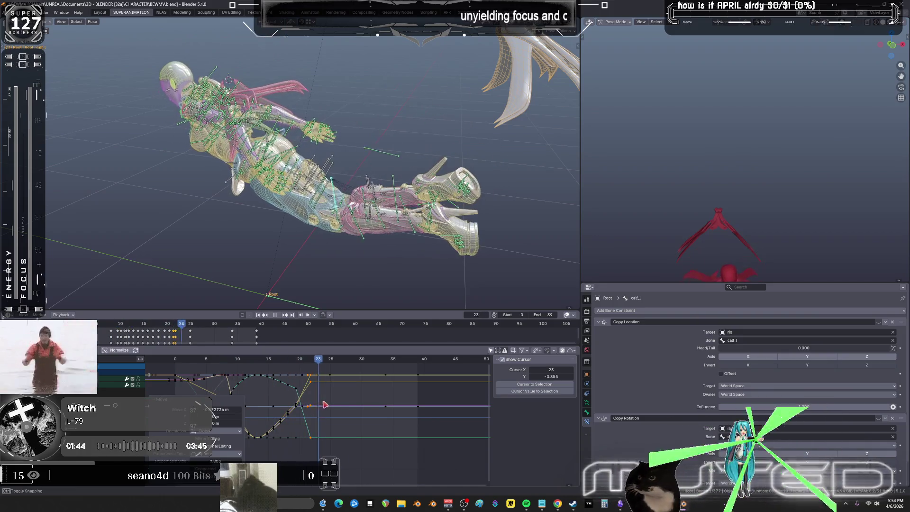
pyautogui.press('Escape')
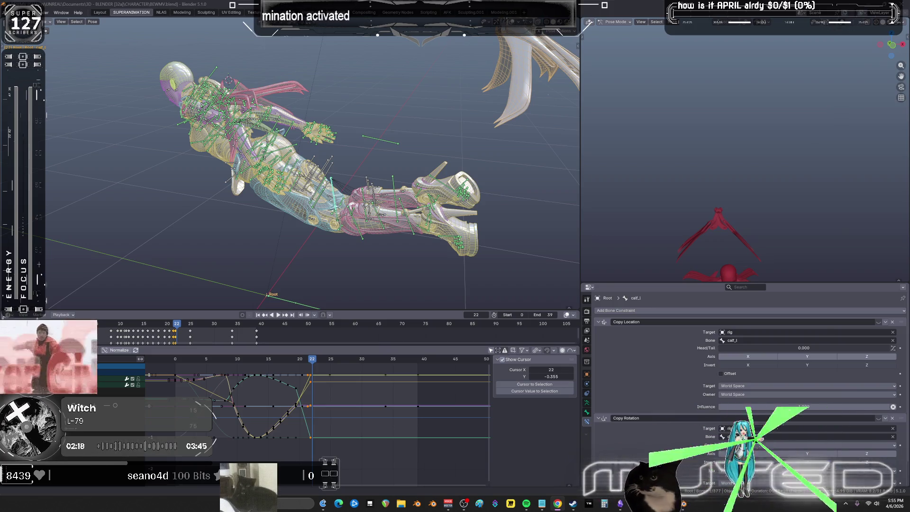
# Step: Switch the rig back to object mode and save BEWMV.blend
pyautogui.keyDown('ctrl'); pyautogui.scroll(-1, 337, 157); pyautogui.keyUp('ctrl')
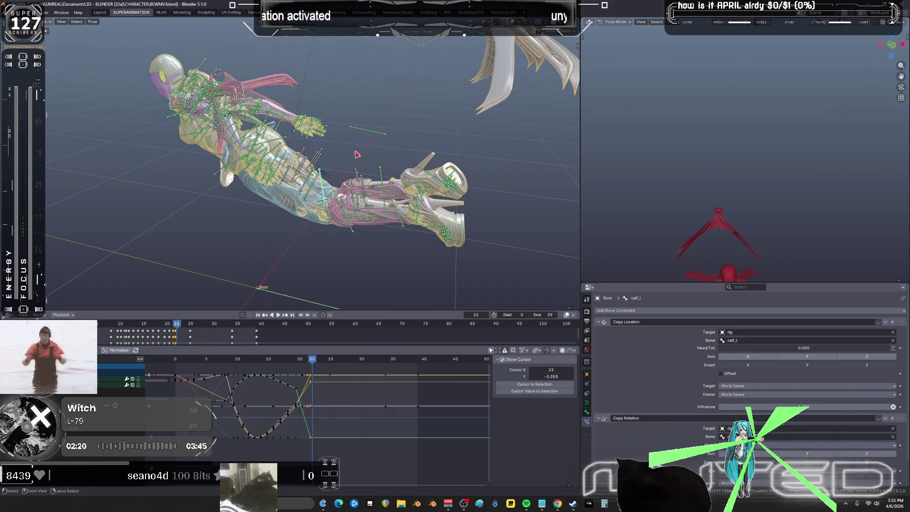
pyautogui.hotkey('ctrl', 'Tab')
pyautogui.hotkey('ctrl', 's')
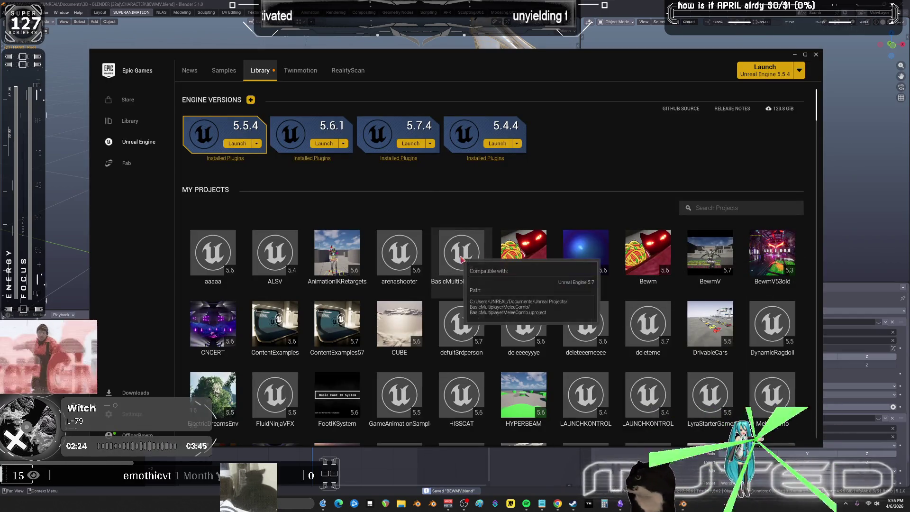
# Step: Launch the Bewm project from the Launcher's My Projects library
pyautogui.doubleClick(648, 258)
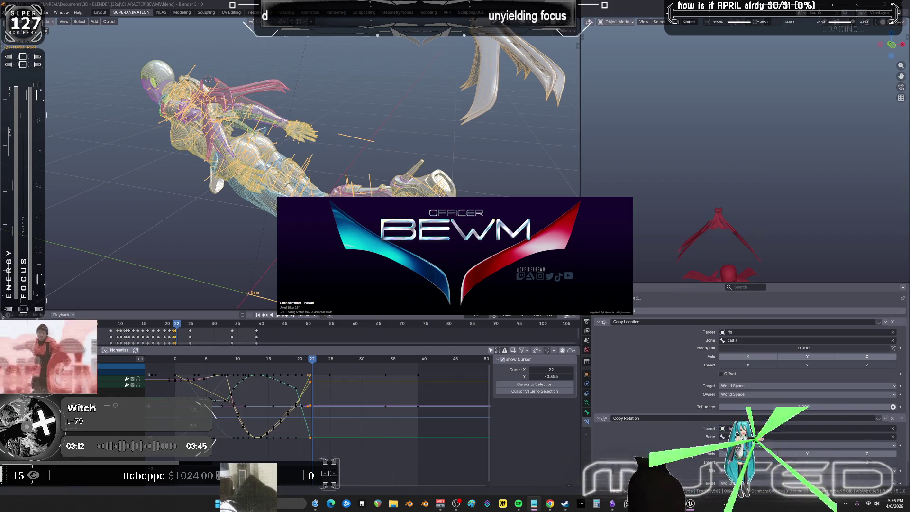
# Step: Add the lines '5.6 disables plugins', 'C++ subs systems:' and 'offworldlive?' at the top of the notes
pyautogui.click(535, 503)
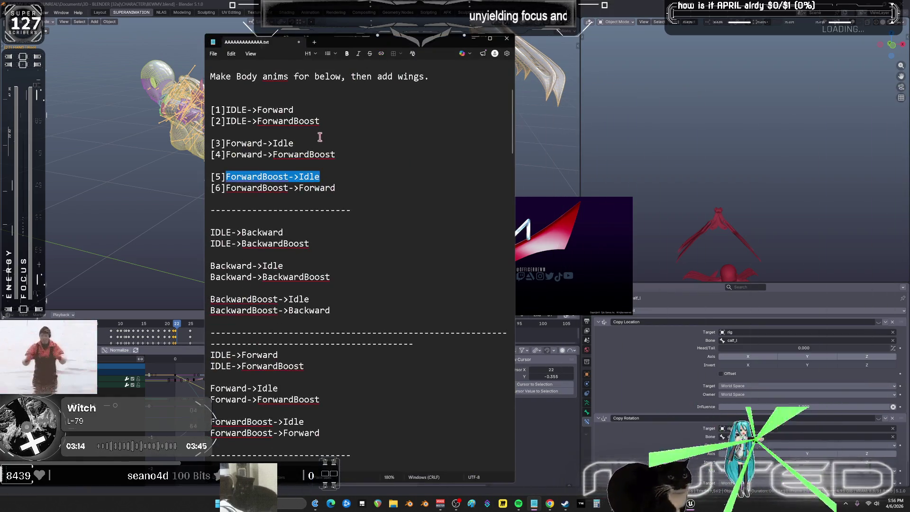
pyautogui.click(241, 95)
pyautogui.press('Return')
pyautogui.press('Return')
pyautogui.press('Return')
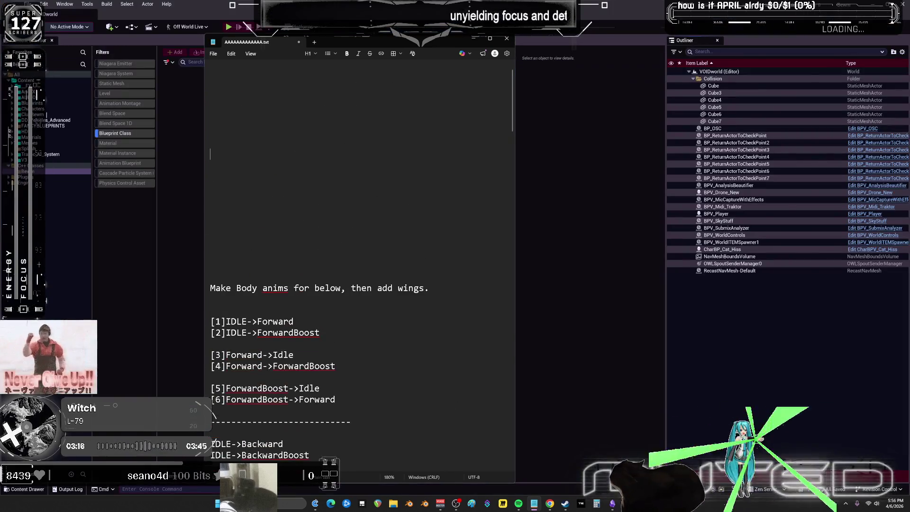
pyautogui.press('Return')
pyautogui.press('Return')
pyautogui.press('Return')
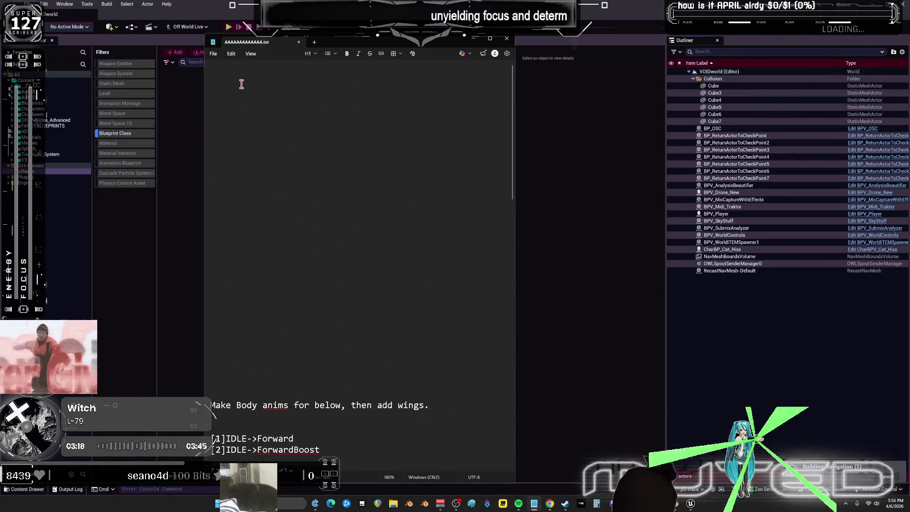
pyautogui.hotkey('ctrl', 'Home')
pyautogui.write('5.6 disables')
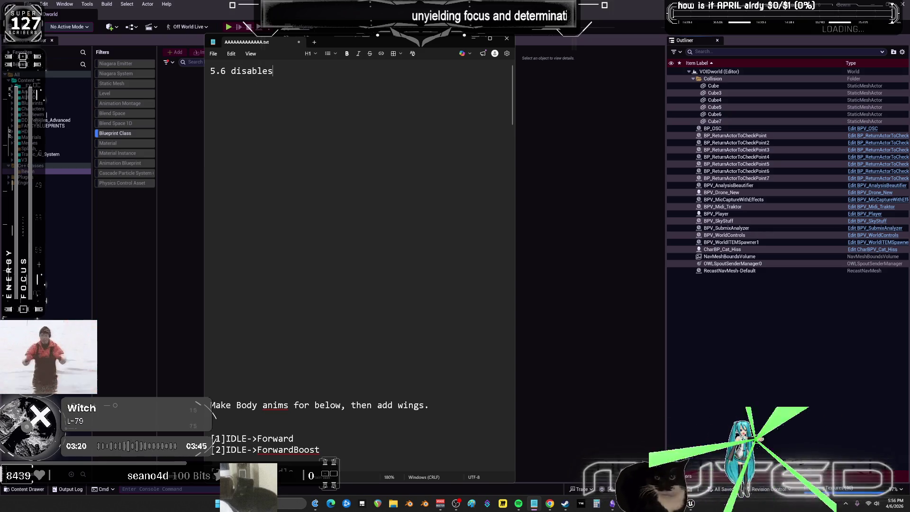
pyautogui.write(' plugins')
pyautogui.press('Return')
pyautogui.write('C++ subs systems:')
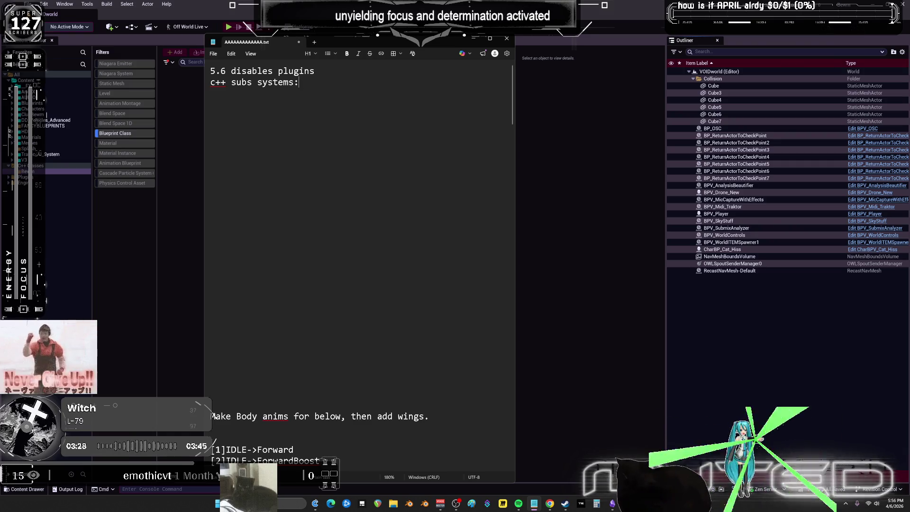
pyautogui.press('Return')
pyautogui.write('offworldlive?')
pyautogui.click(601, 152)
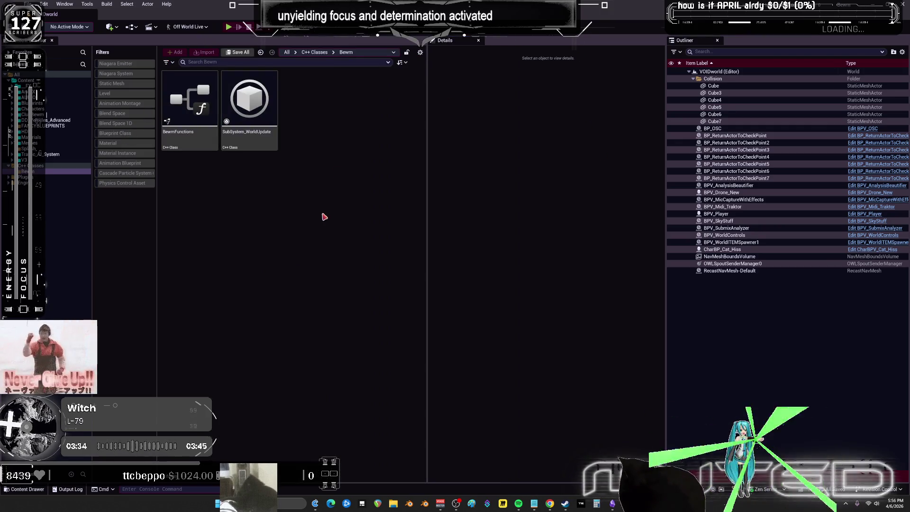
# Step: View SubSystem_WorldUpdate's Reference Viewer, then close it and return the content browser to Content
pyautogui.rightClick(256, 98)
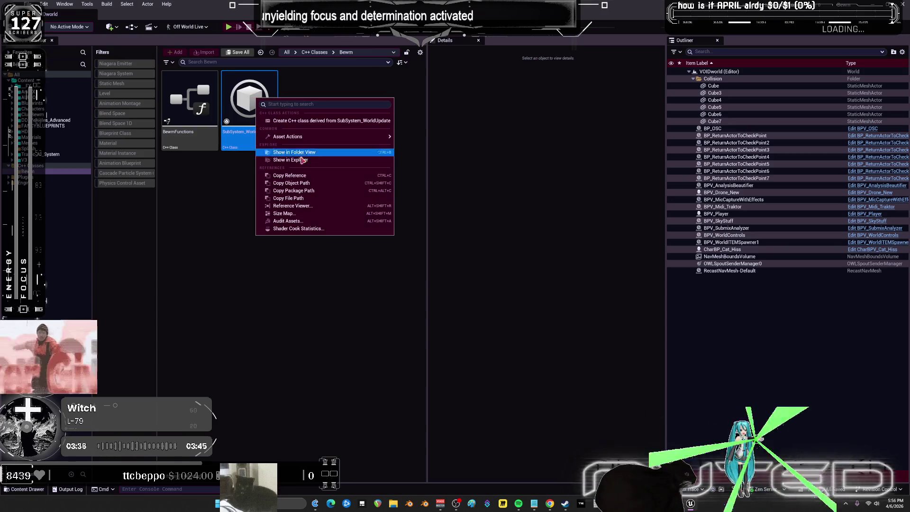
pyautogui.click(328, 206)
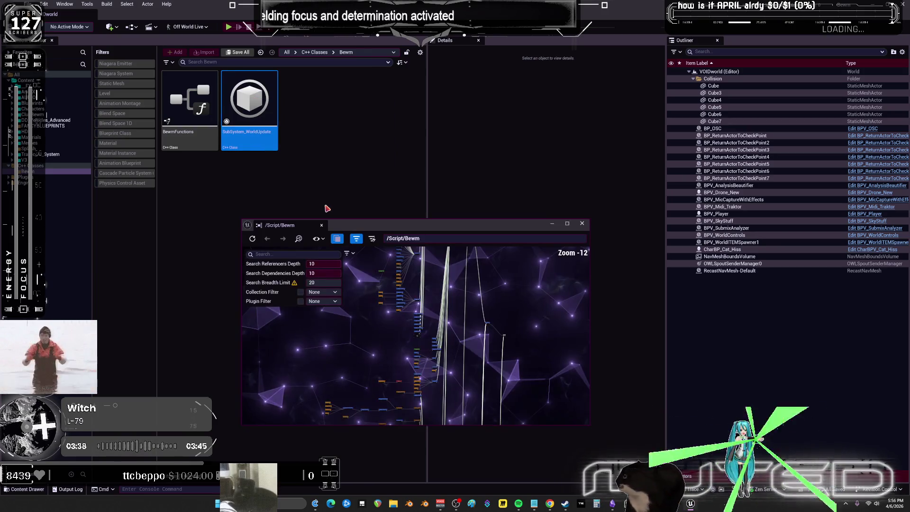
pyautogui.doubleClick(390, 227)
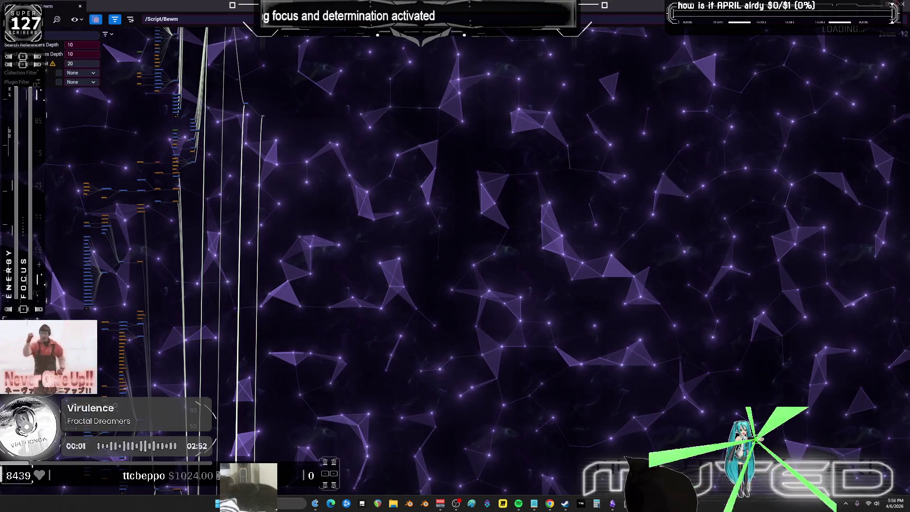
pyautogui.hotkey('alt', 'F4')
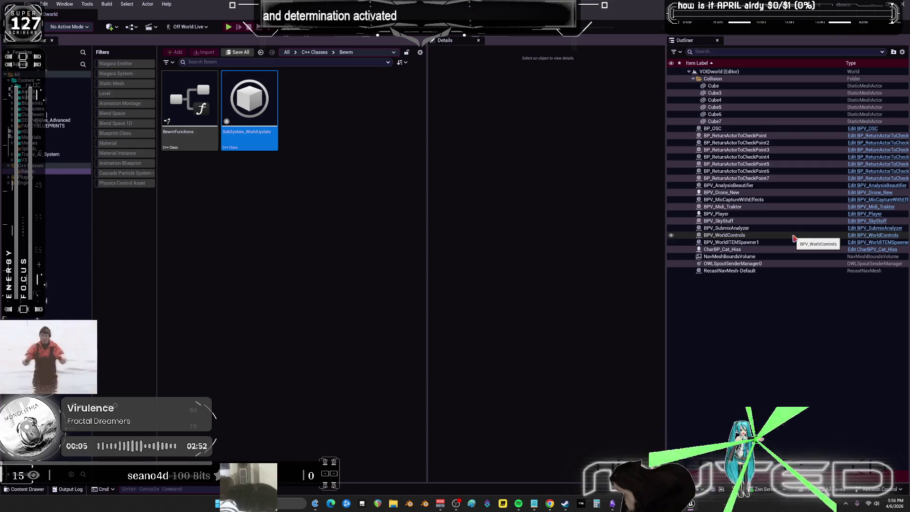
pyautogui.hotkey('alt', 'Left')
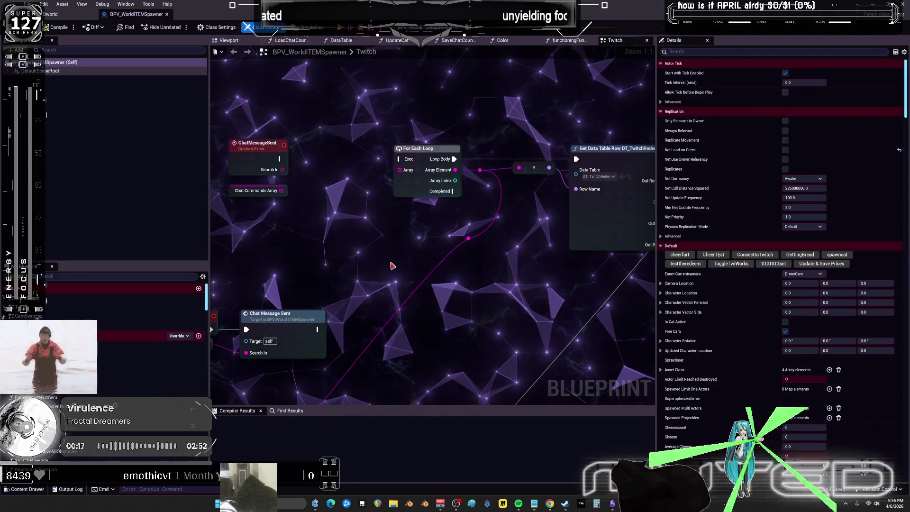
pyautogui.scroll(-1, 392, 266)
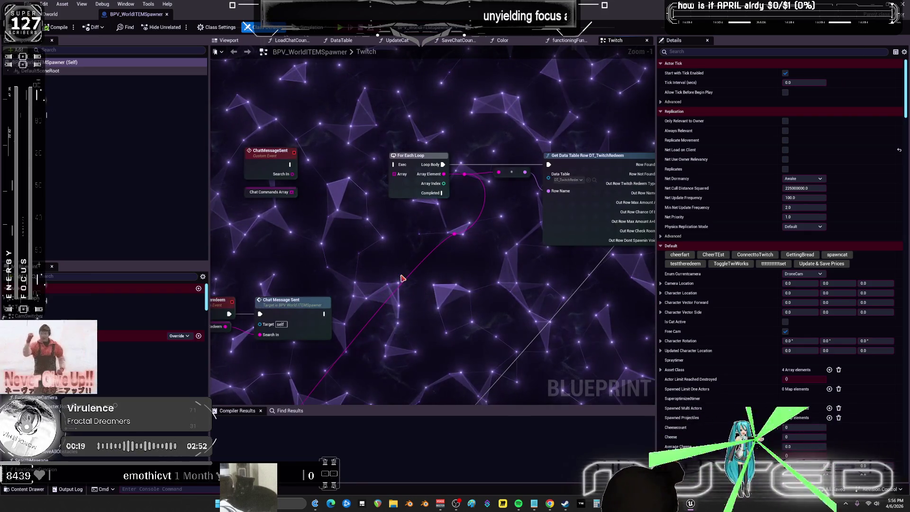
pyautogui.scroll(-6, 402, 278)
pyautogui.moveTo(297, 127)
pyautogui.mouseDown(button='right')
pyautogui.moveTo(553, 221)
pyautogui.moveTo(382, 172)
pyautogui.mouseUp(button='right')
pyautogui.scroll(4, 326, 191)
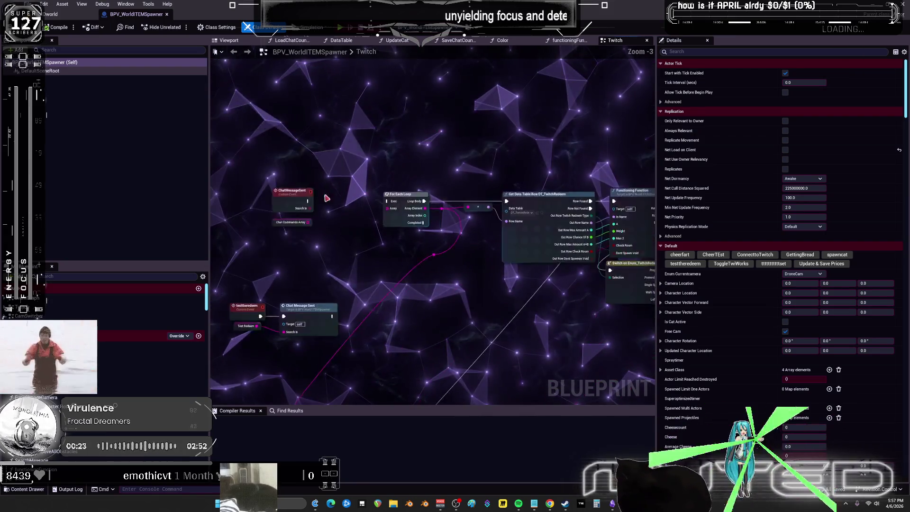
pyautogui.scroll(3, 362, 214)
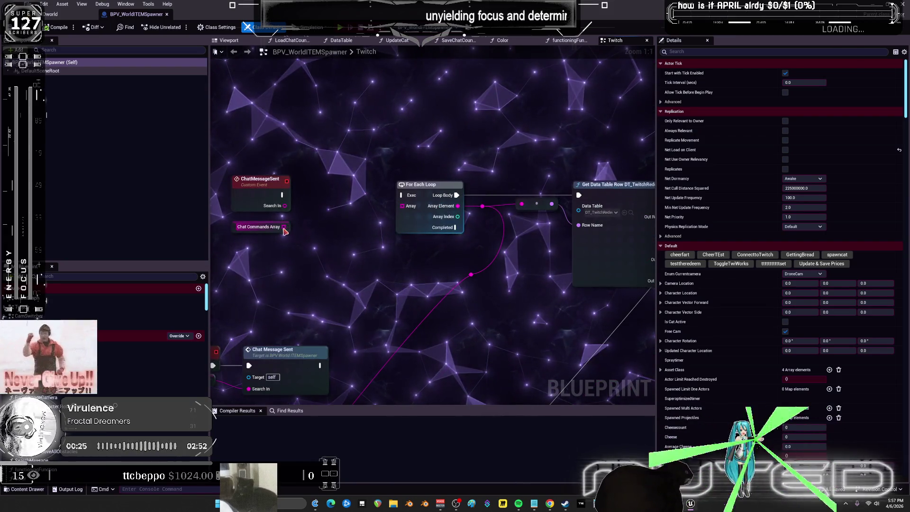
pyautogui.moveTo(283, 231); pyautogui.dragTo(240, 201, button='right')
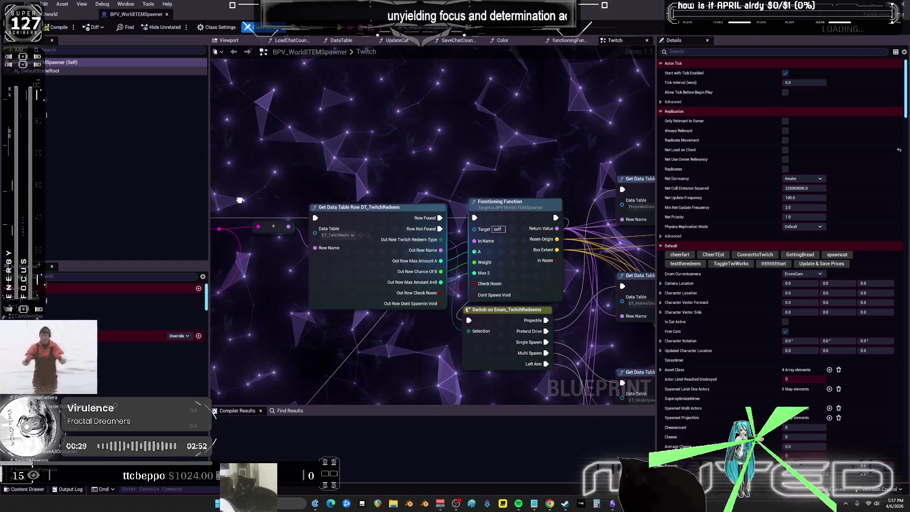
pyautogui.doubleClick(514, 215)
pyautogui.scroll(3, 528, 258)
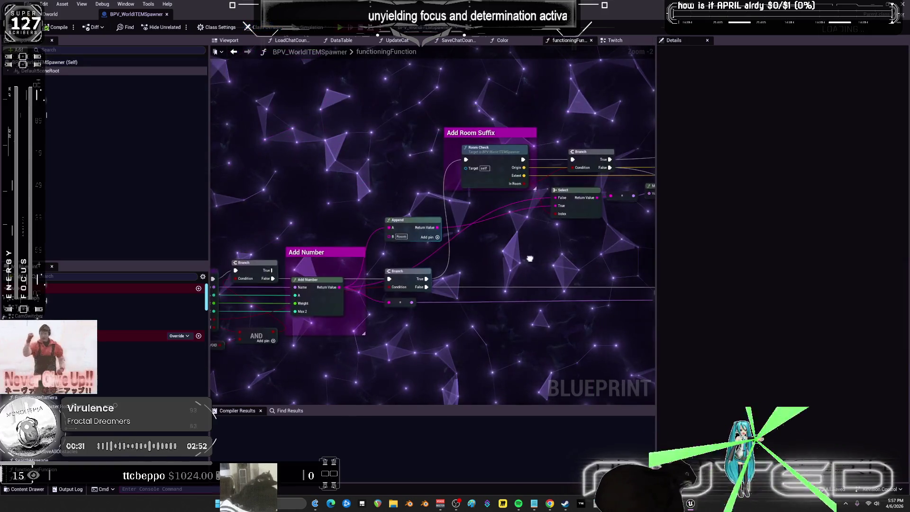
pyautogui.moveTo(528, 258)
pyautogui.mouseDown(button='right')
pyautogui.moveTo(650, 212)
pyautogui.moveTo(405, 236)
pyautogui.mouseUp(button='right')
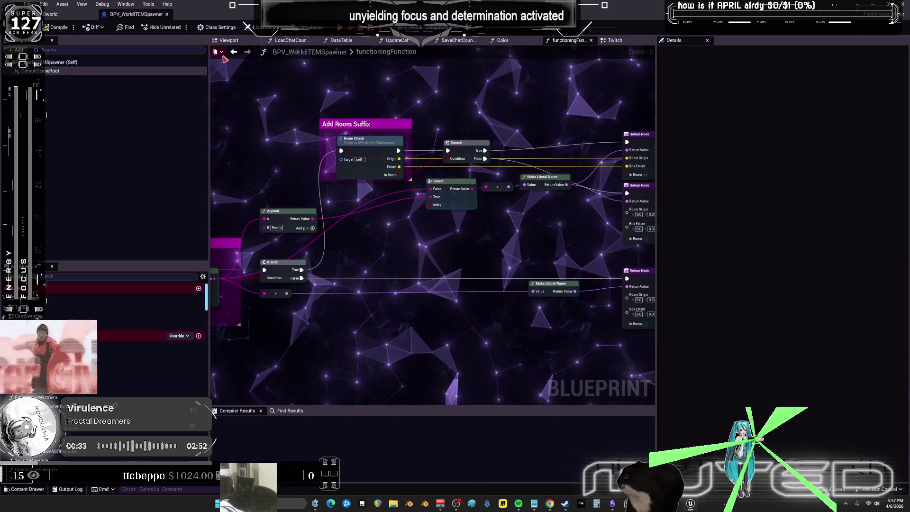
pyautogui.click(234, 52)
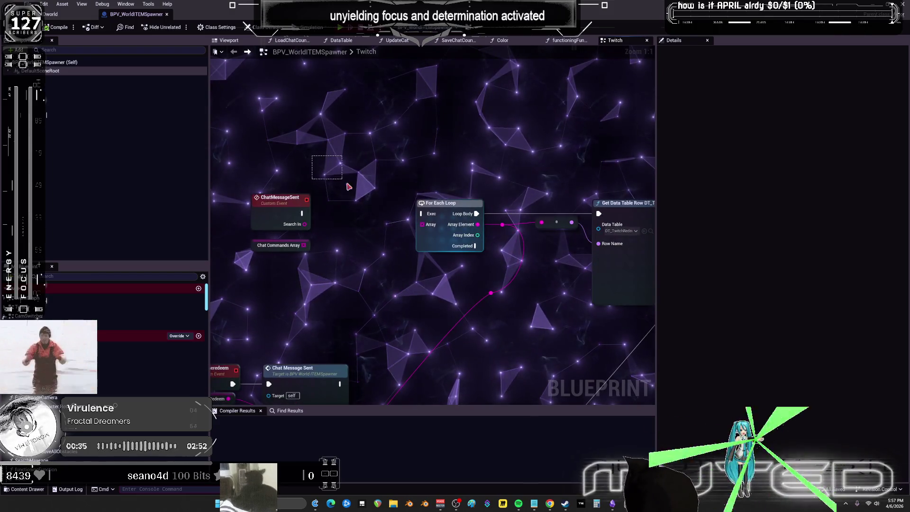
pyautogui.press('c')
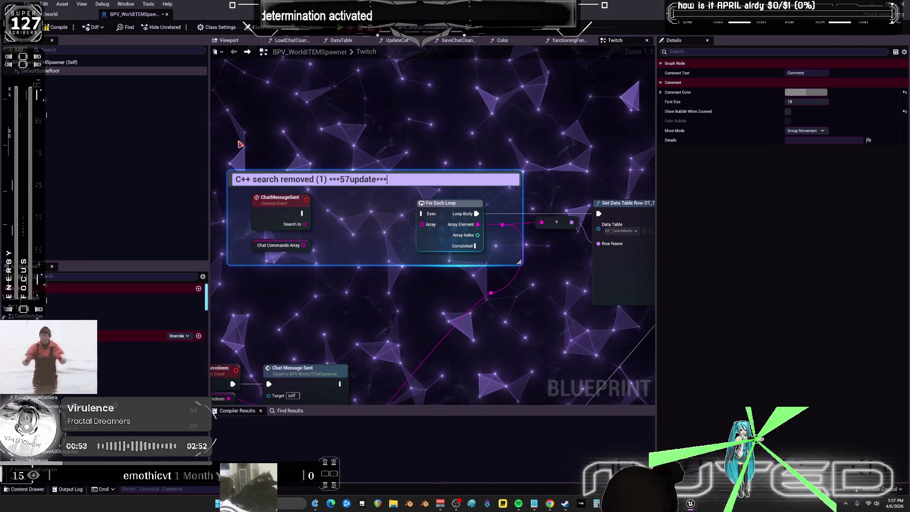
# Step: Finish the 'C++ search removed (1) ***57update***' comment title and bookmark this spot in the graph
pyautogui.hotkey('shift', 'Left')
pyautogui.hotkey('shift', 'Left')
pyautogui.hotkey('shift', 'Left')
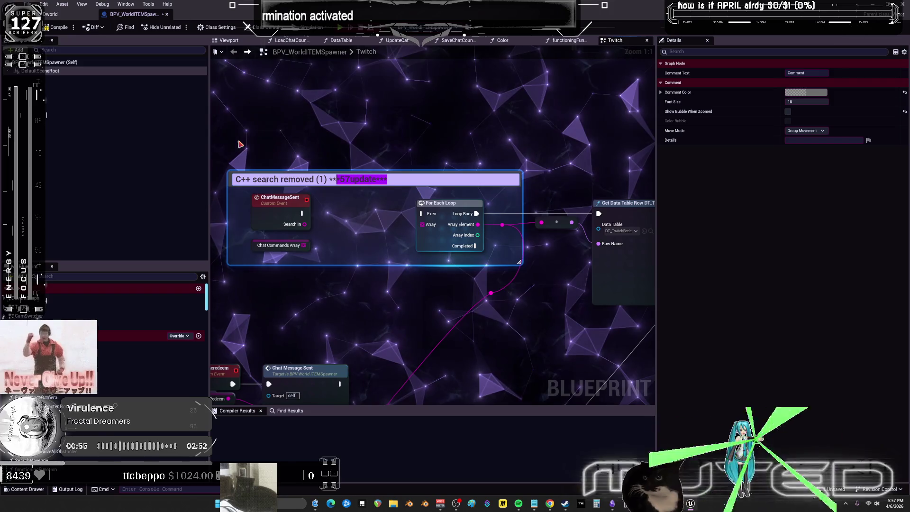
pyautogui.press('Return')
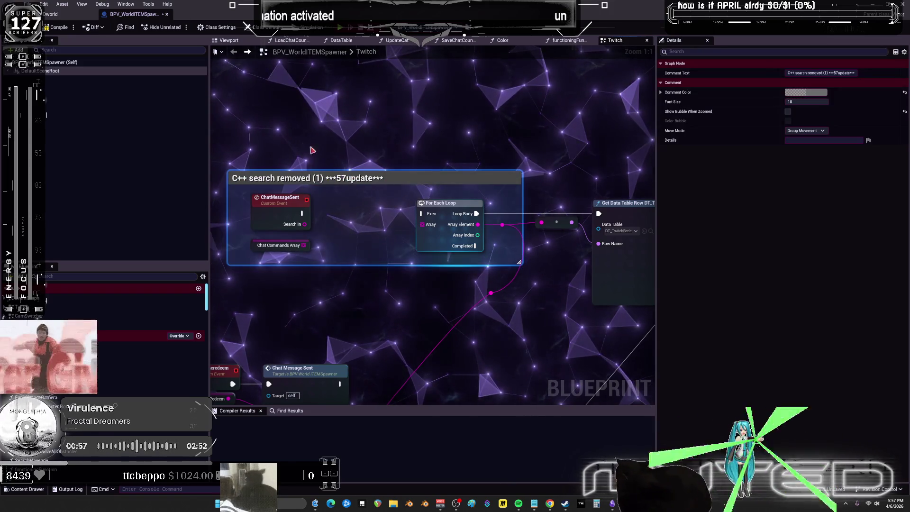
pyautogui.click(218, 52)
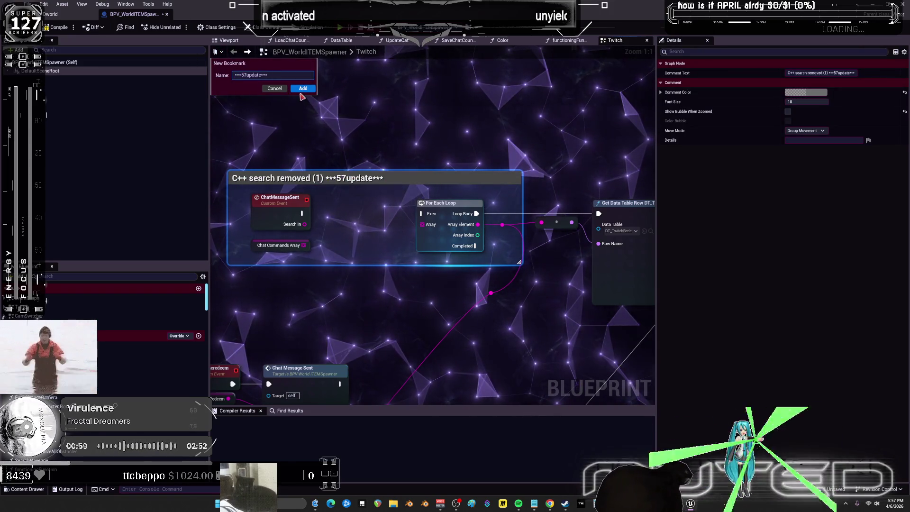
pyautogui.click(535, 504)
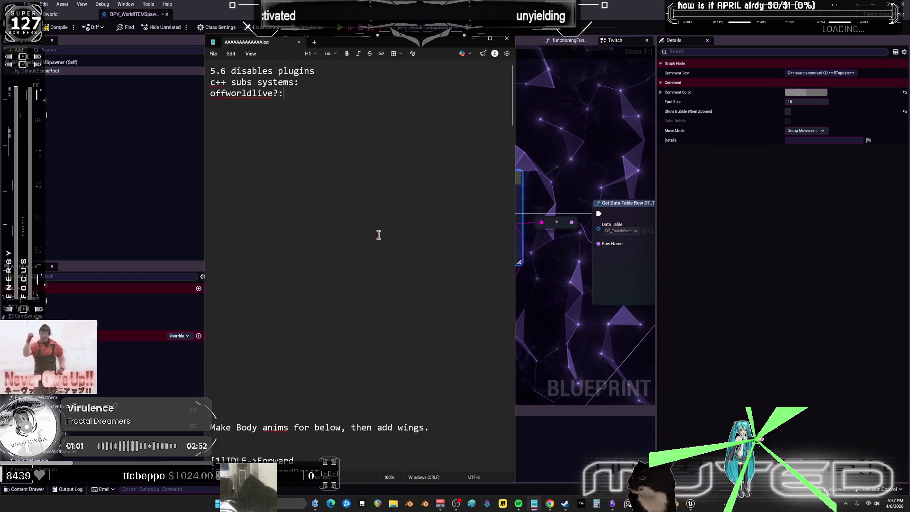
pyautogui.click(585, 205)
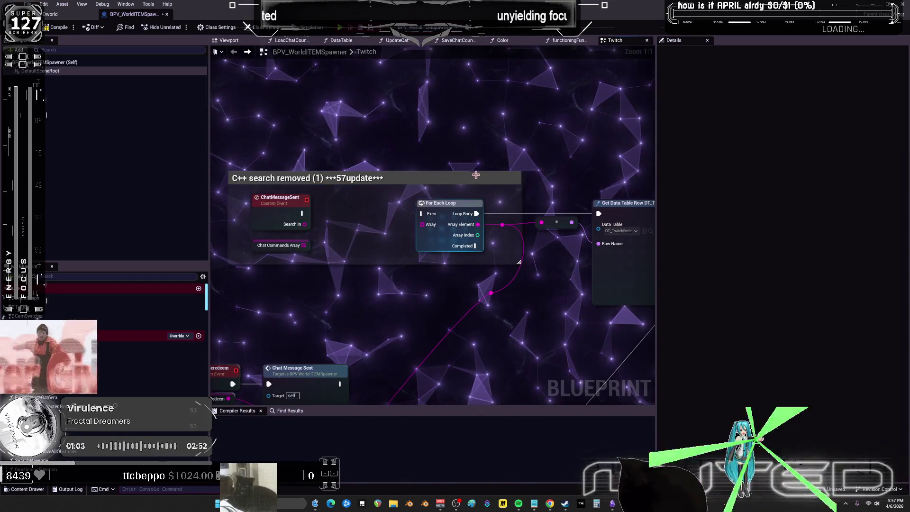
# Step: Search this blueprint for 'timedil' and jump to the Call On Time Dilation Adjust node
pyautogui.click(290, 410)
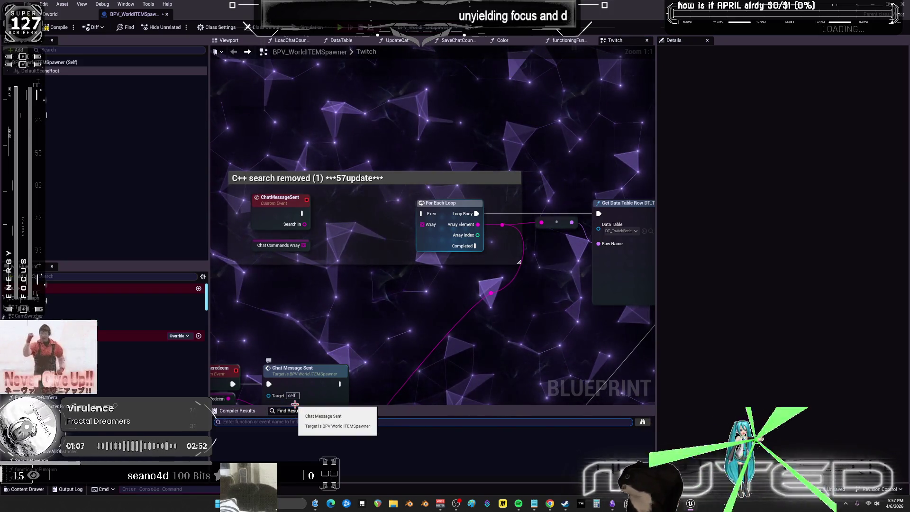
pyautogui.write('tim')
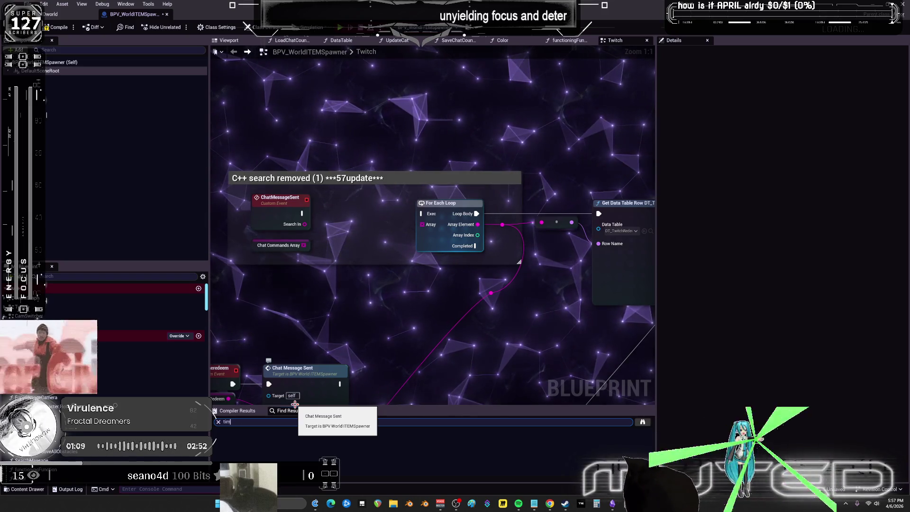
pyautogui.write('edila')
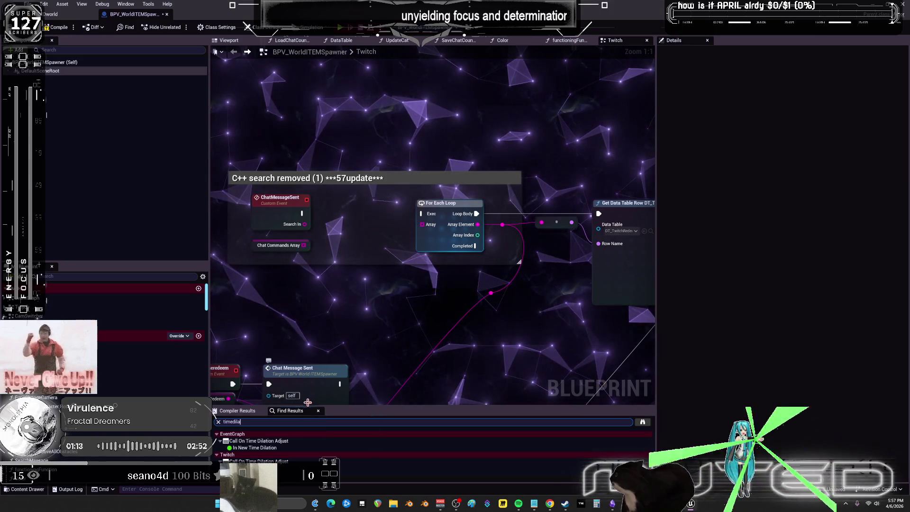
pyautogui.press('Return')
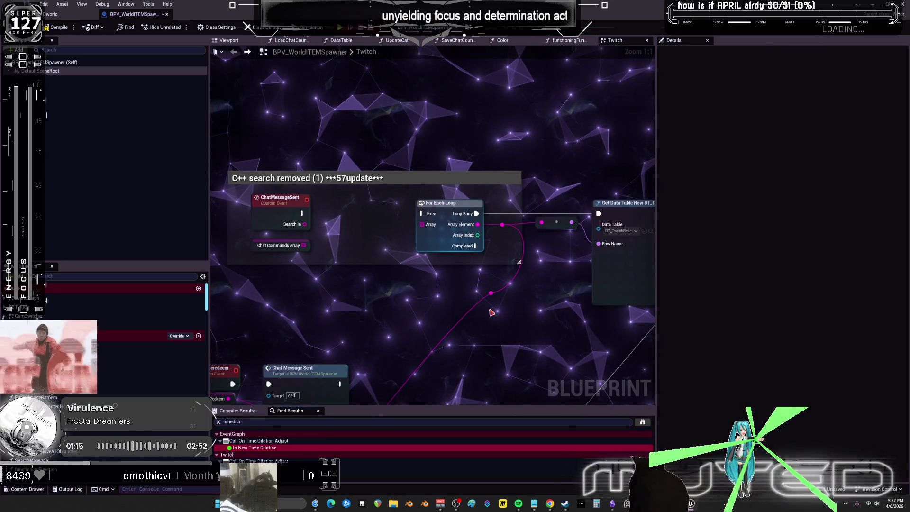
pyautogui.press('Return')
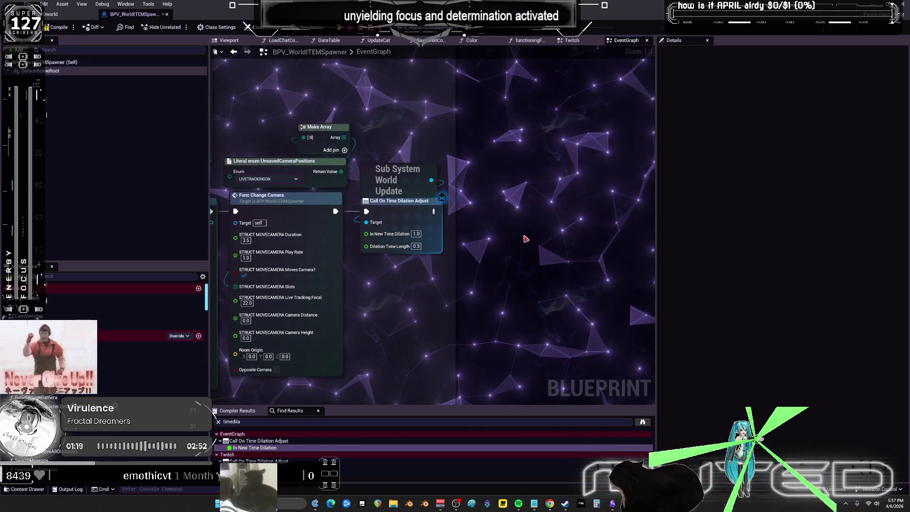
# Step: Search across all Blueprints for 'time dilation', correcting the misspelled query
pyautogui.hotkey('ctrl', 'shift', 'f')
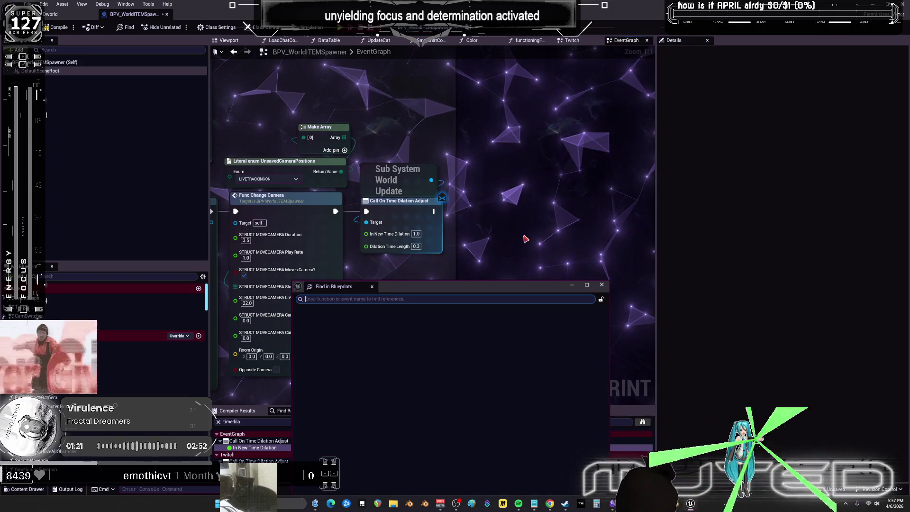
pyautogui.write('tunet')
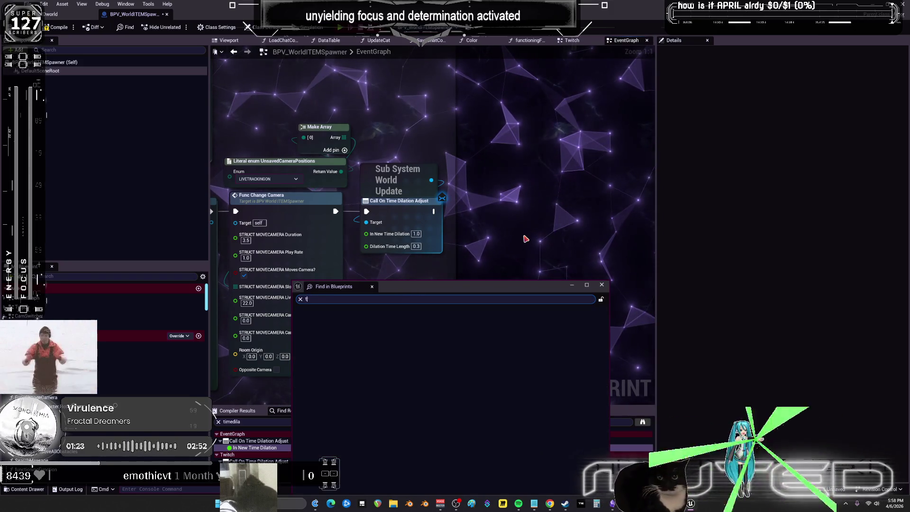
pyautogui.write('i')
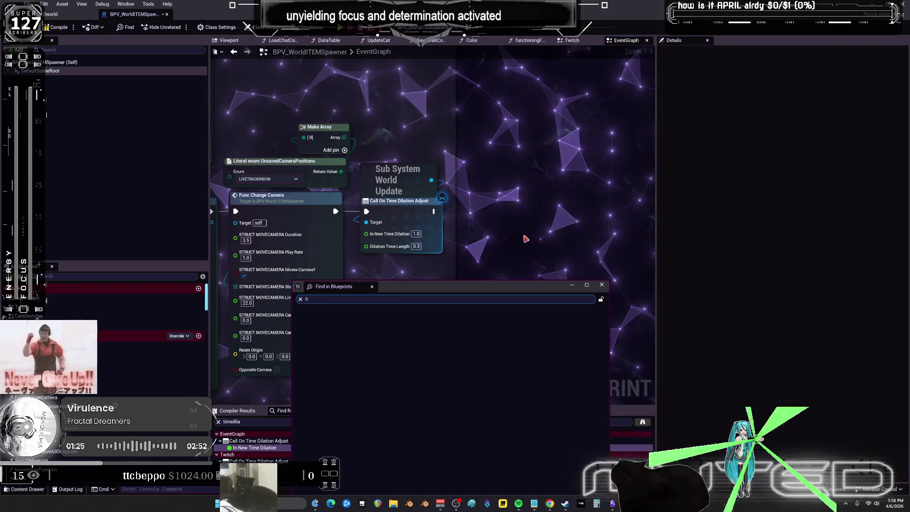
pyautogui.write('nmme dilation')
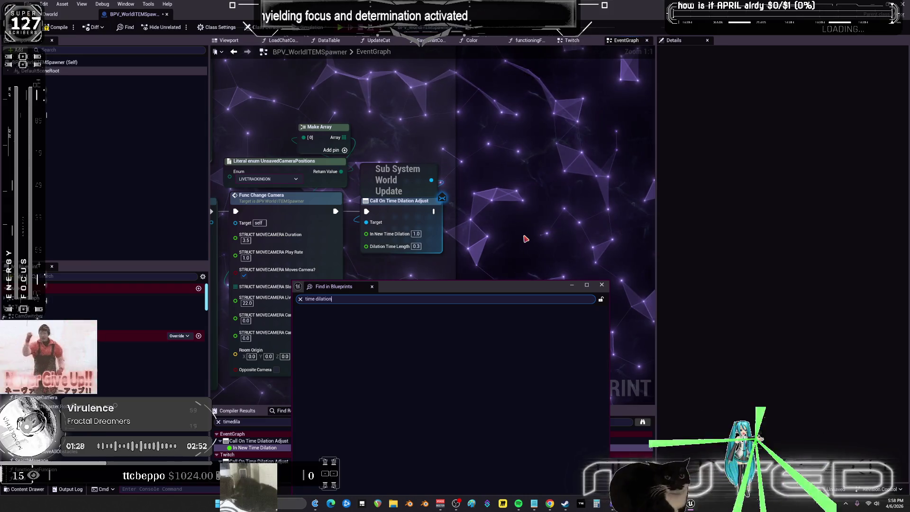
pyautogui.hotkey('ctrl', 'a')
pyautogui.press('BackSpace')
pyautogui.write('time dilation')
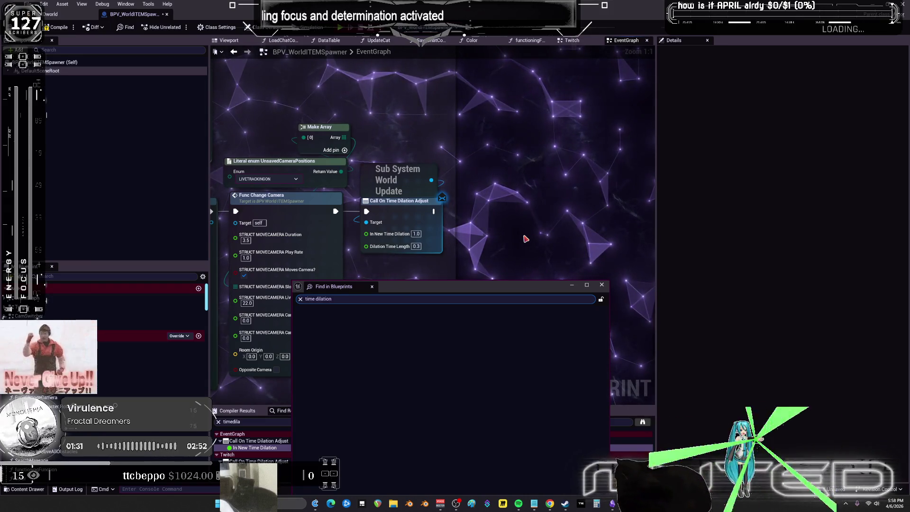
pyautogui.press('Return')
pyautogui.hotkey('ctrl', 'a')
pyautogui.press('BackSpace')
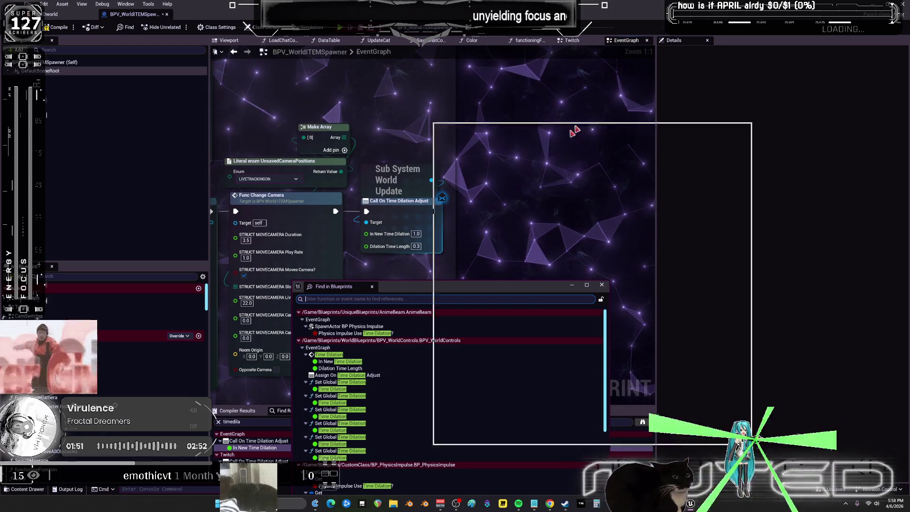
# Step: Review the time dilation results, close the search window, and bring up BPV_WorldITEMSpawner's save prompt
pyautogui.moveTo(555, 149); pyautogui.dragTo(607, 100)
pyautogui.scroll(-10, 656, 251)
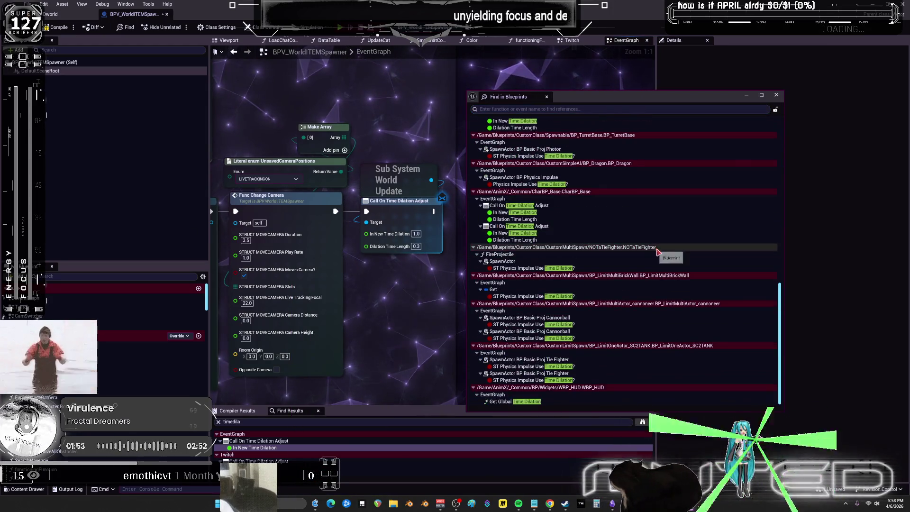
pyautogui.scroll(15, 656, 251)
pyautogui.moveTo(400, 232); pyautogui.dragTo(384, 241, button='right')
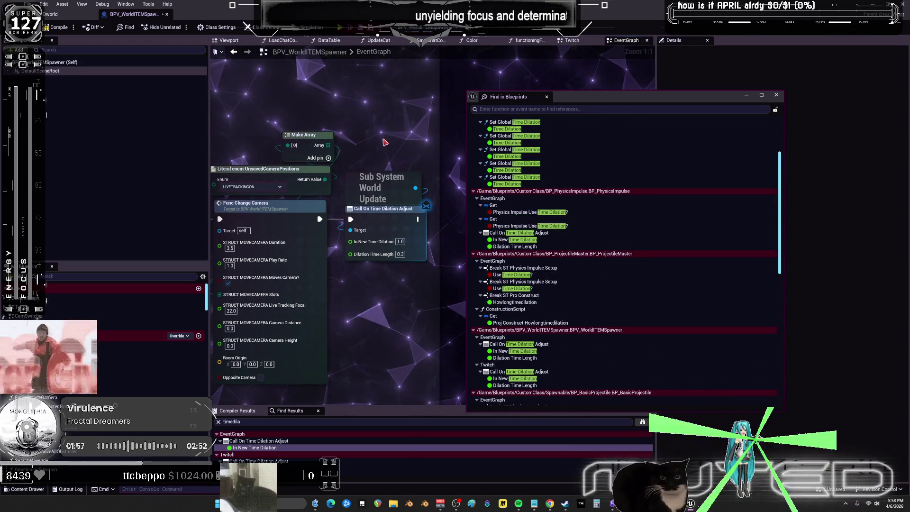
pyautogui.click(776, 94)
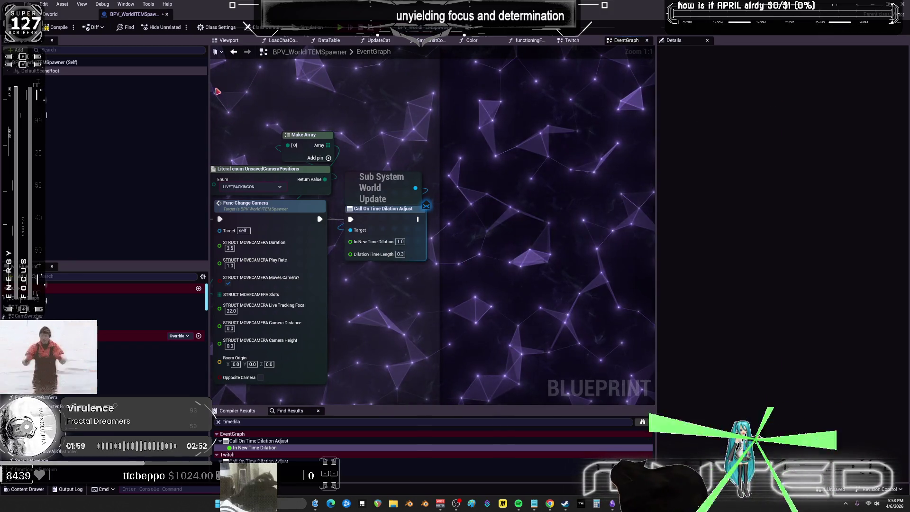
pyautogui.hotkey('ctrl', 'shift', 's')
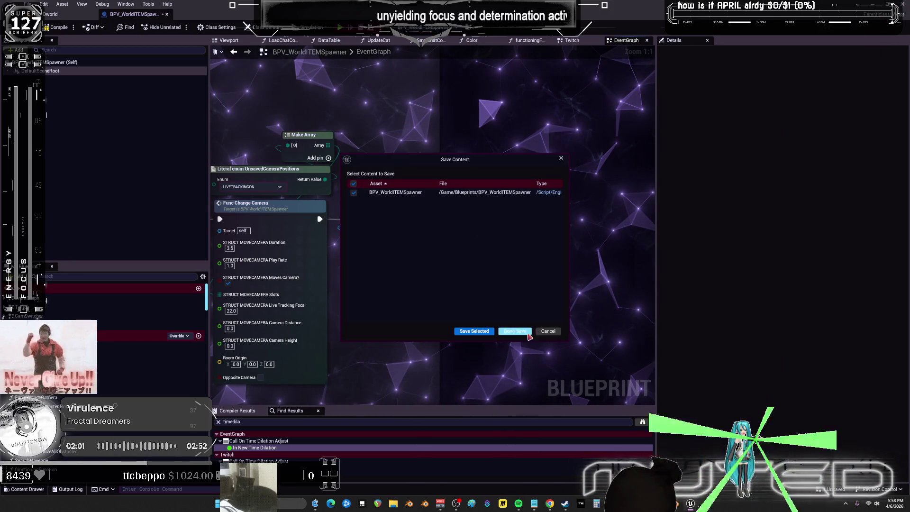
# Step: Skip saving the Blueprint, select all code in SubSystem_WorldUpdate.h, and bring Notepad forward
pyautogui.click(526, 334)
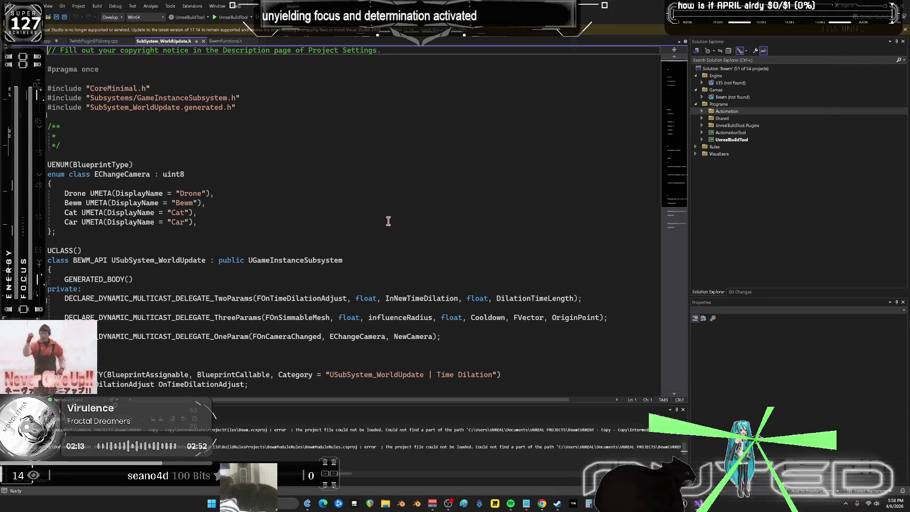
pyautogui.click(378, 217)
pyautogui.hotkey('ctrl', 'a')
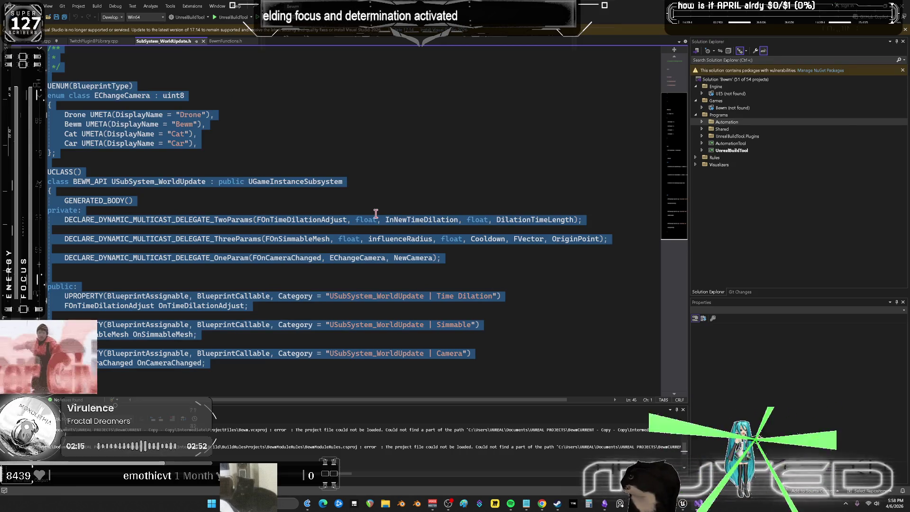
pyautogui.click(526, 504)
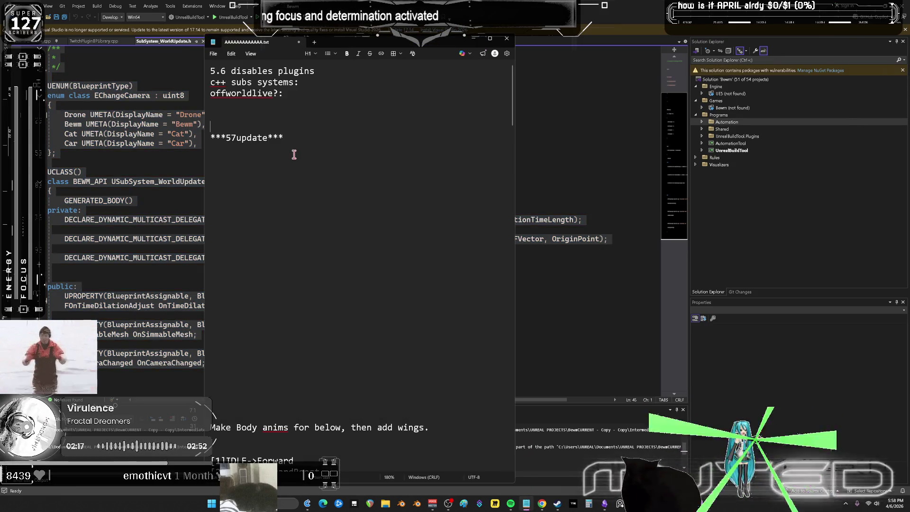
# Step: Paste the header code at the top of AAAAAAAAAAAA.txt, check it, and return to Visual Studio
pyautogui.press('Return')
pyautogui.press('Return')
pyautogui.press('Return')
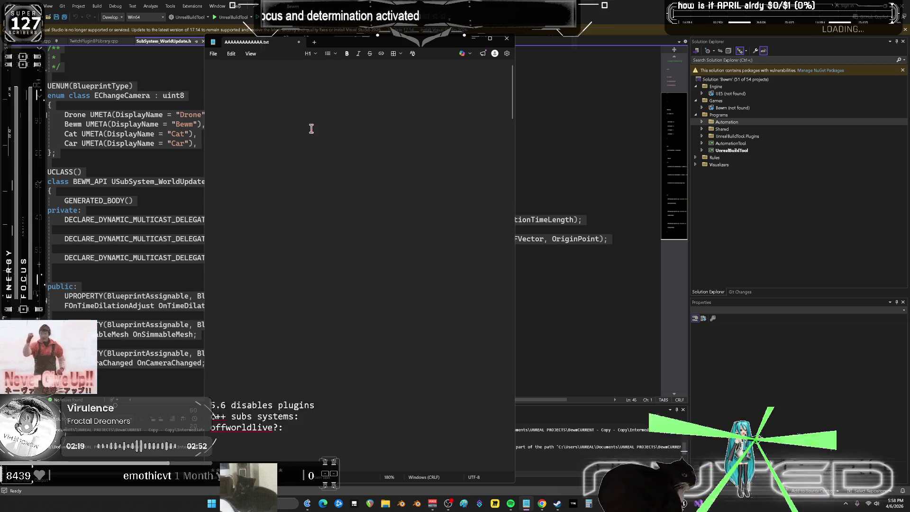
pyautogui.keyDown('ctrl'); pyautogui.scroll(-3, 351, 138); pyautogui.keyUp('ctrl')
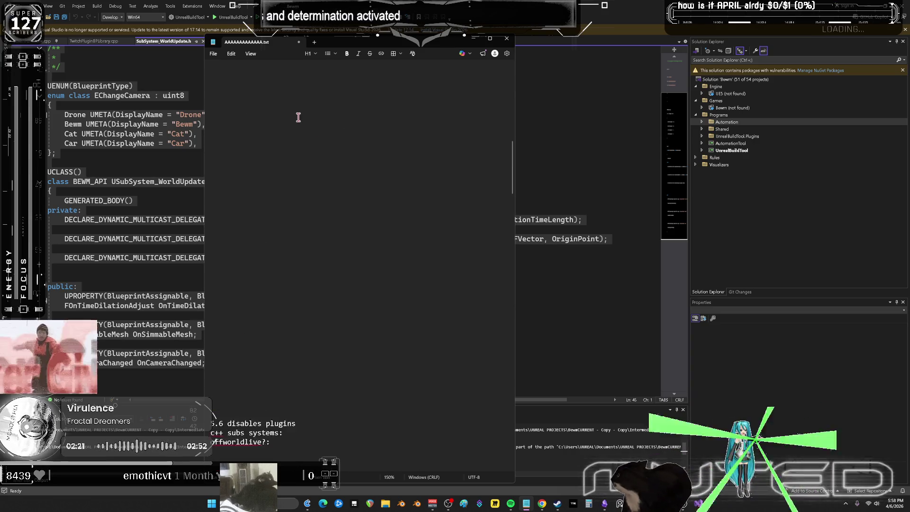
pyautogui.scroll(5, 300, 116)
pyautogui.scroll(-10, 288, 77)
pyautogui.keyDown('ctrl'); pyautogui.scroll(-8, 353, 124); pyautogui.keyUp('ctrl')
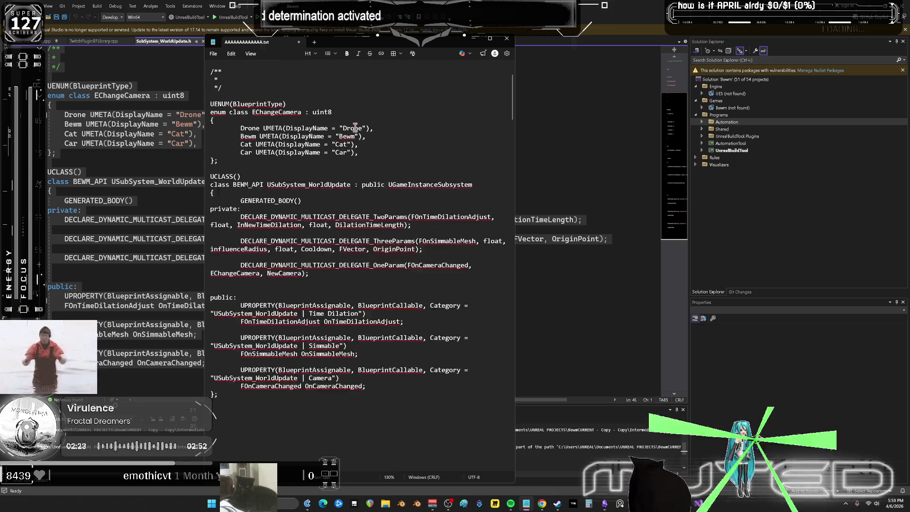
pyautogui.click(330, 242)
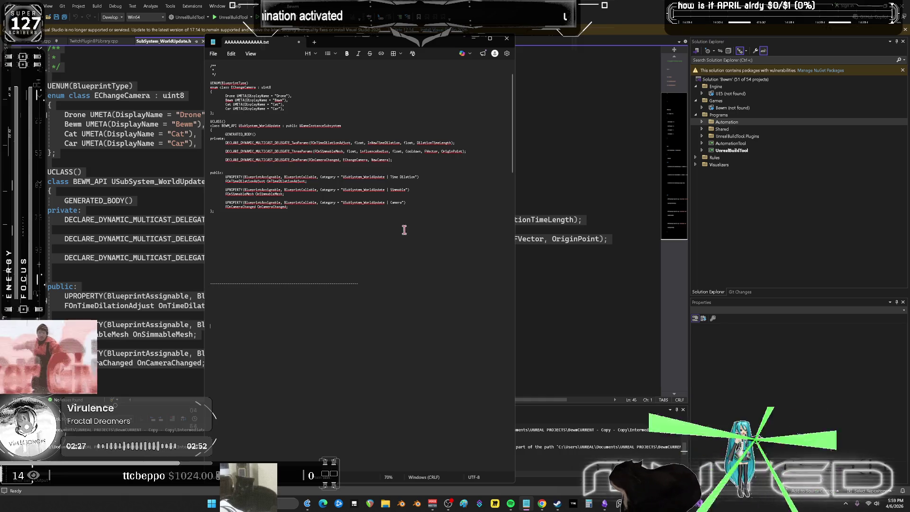
pyautogui.click(175, 127)
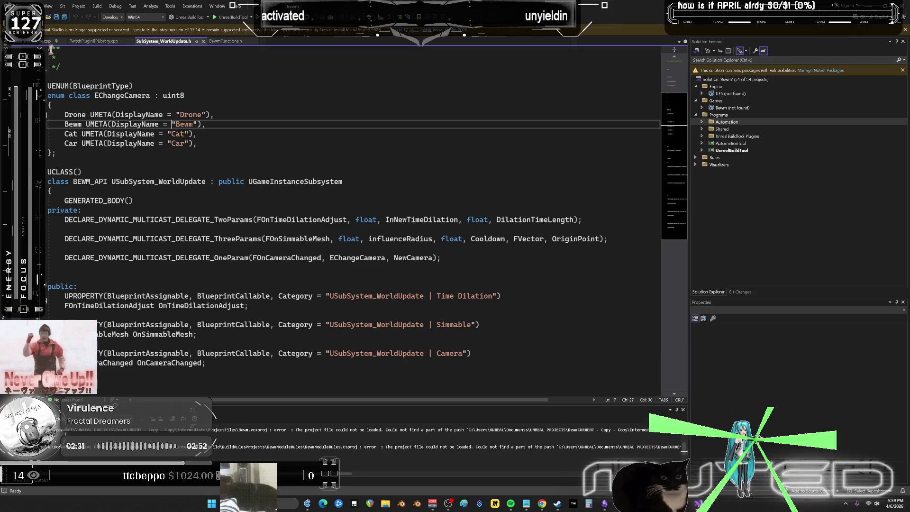
# Step: Glance at TwitchPluginBPLibrary.cpp, return to SubSystem_WorldUpdate.h, and expand Bewm and UnrealBuildTool in Solution Explorer
pyautogui.click(94, 41)
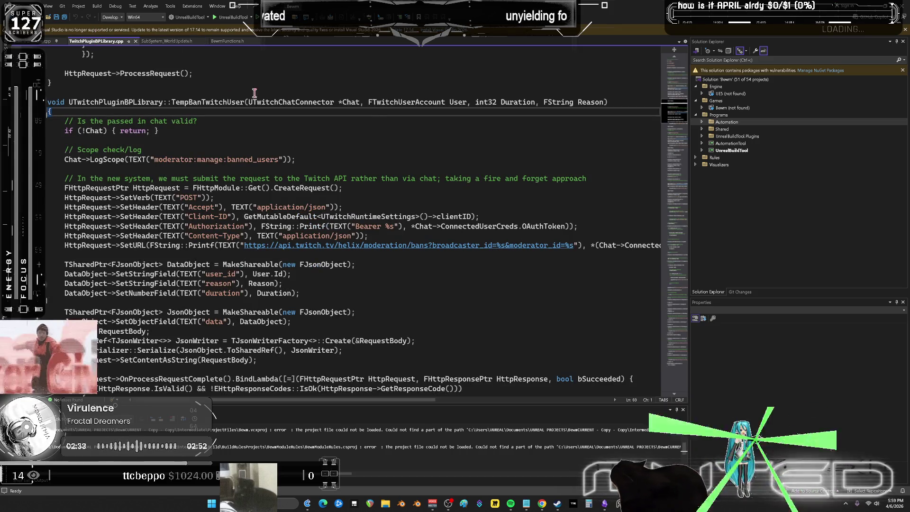
pyautogui.scroll(20, 369, 264)
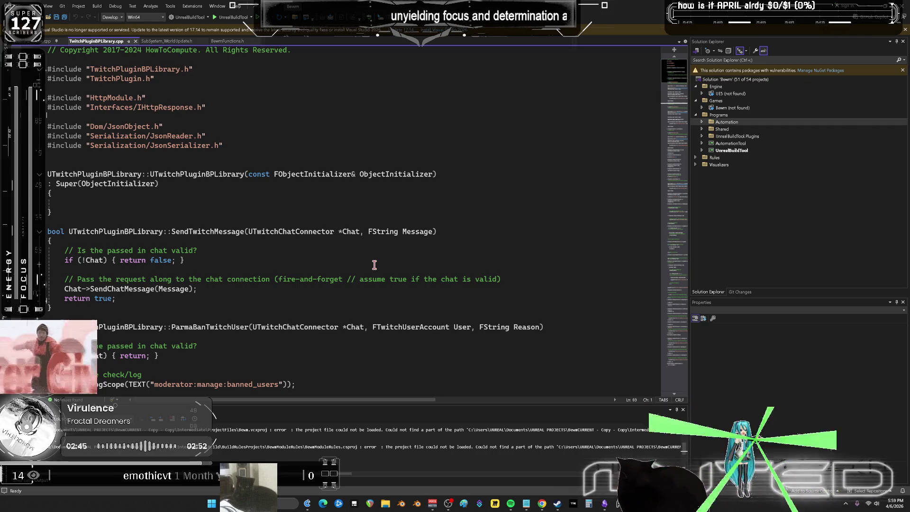
pyautogui.click(169, 43)
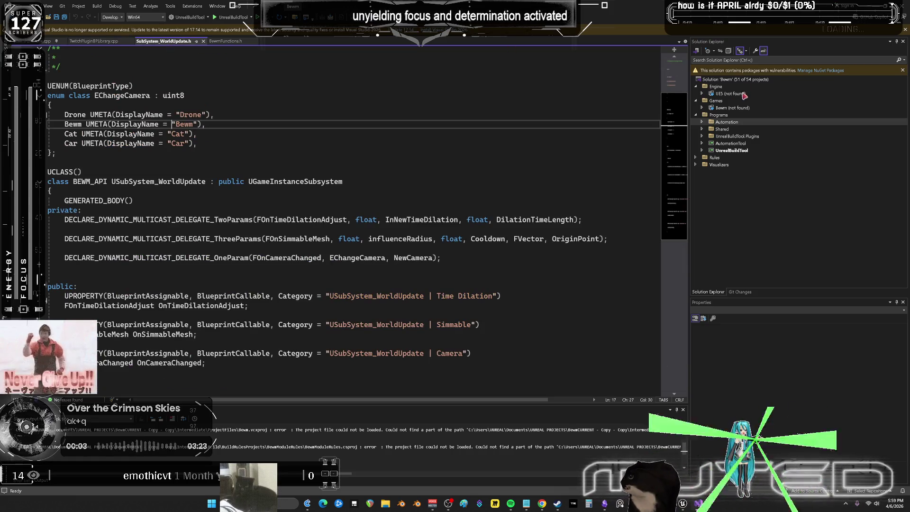
pyautogui.click(703, 108)
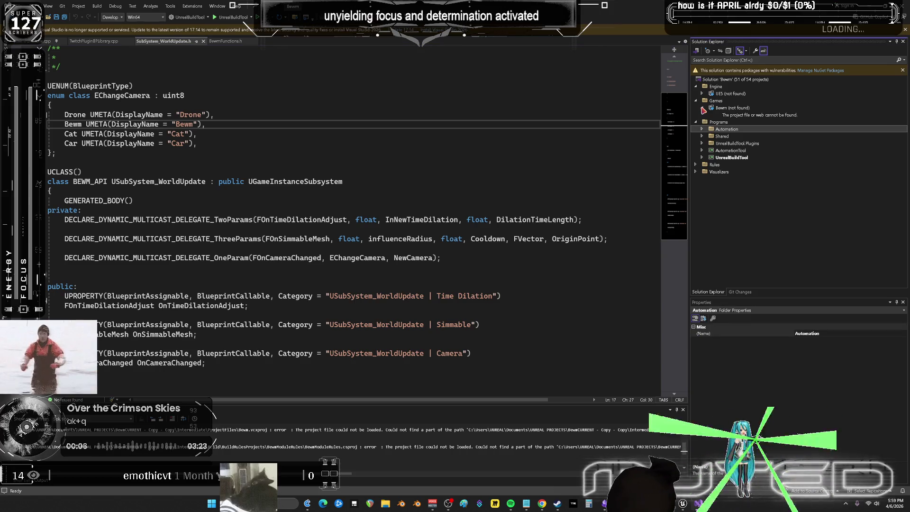
pyautogui.click(702, 157)
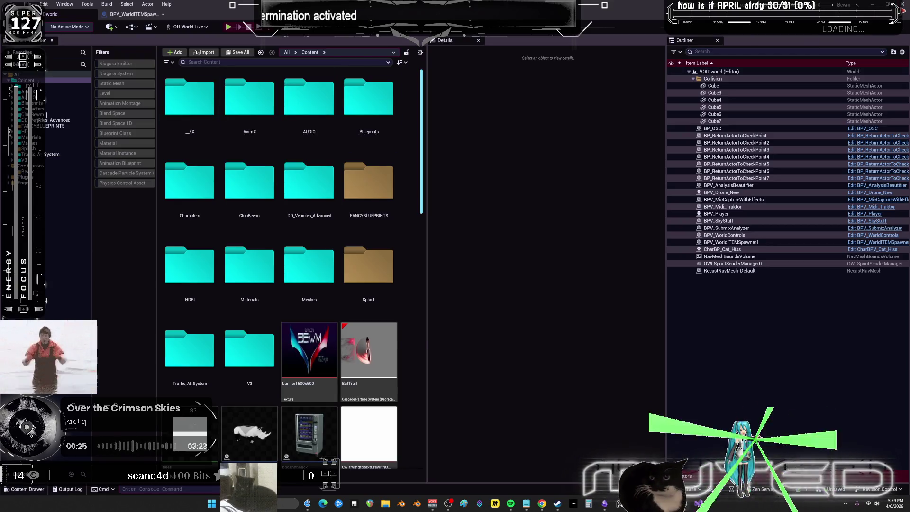
# Step: Close the Unreal Editor without saving the BPV_WorldITEMSpawner changes
pyautogui.hotkey('ctrl', 'shift', 's')
pyautogui.click(516, 332)
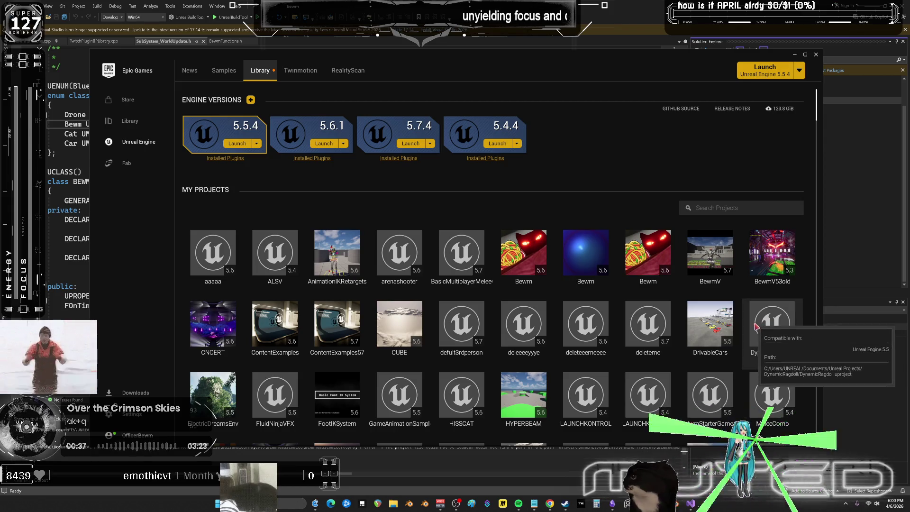
# Step: Launch the BewmV project from My Projects in Unreal Engine 5.7, then close the launcher
pyautogui.click(714, 289)
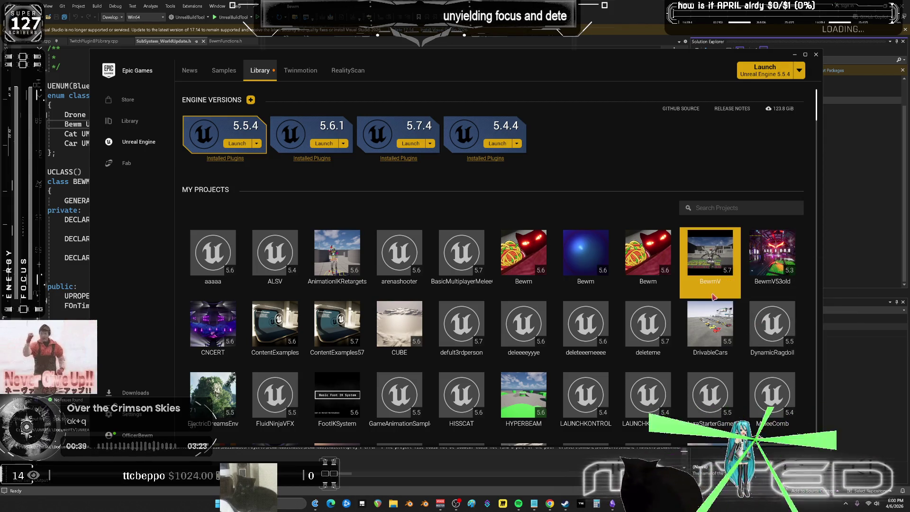
pyautogui.scroll(-2, 715, 302)
pyautogui.scroll(-2, 715, 302)
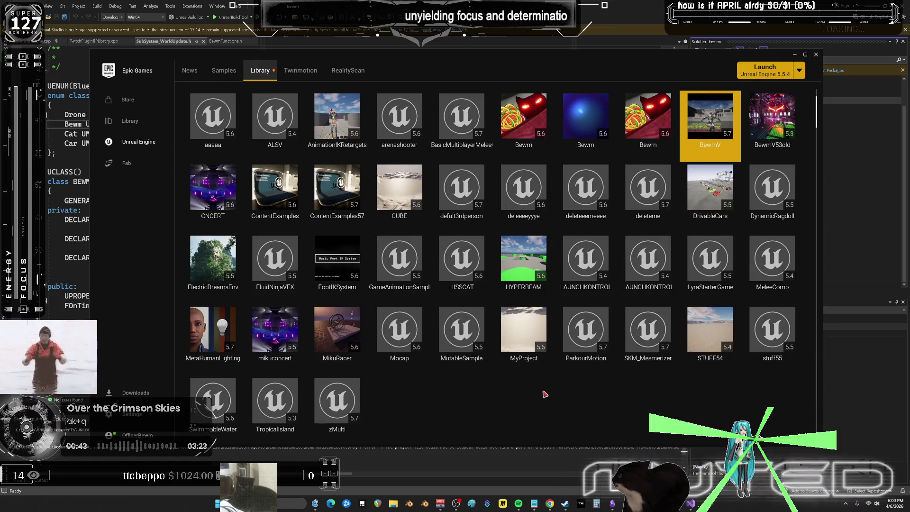
pyautogui.scroll(1, 546, 393)
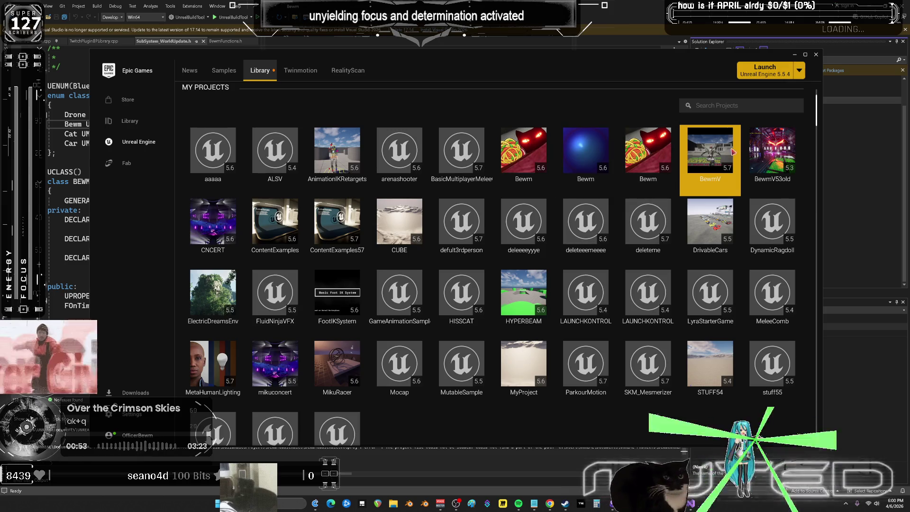
pyautogui.moveTo(717, 156)
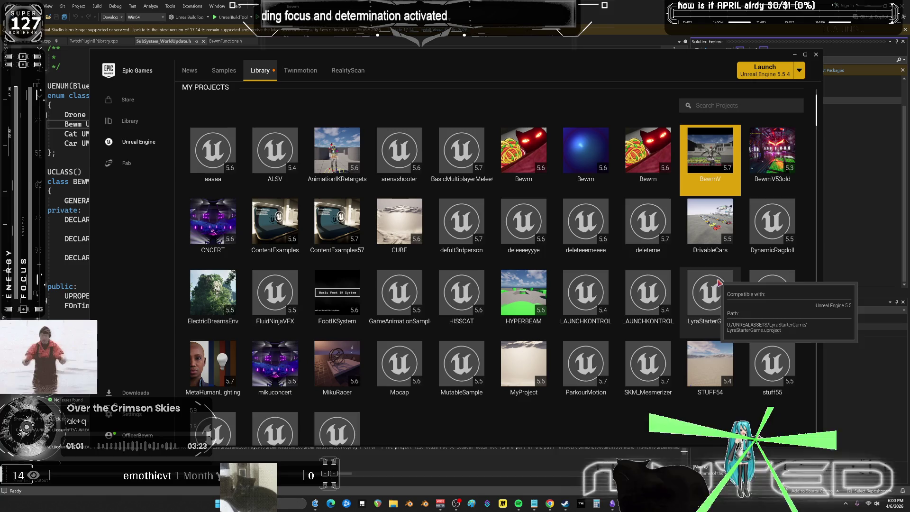
pyautogui.doubleClick(719, 157)
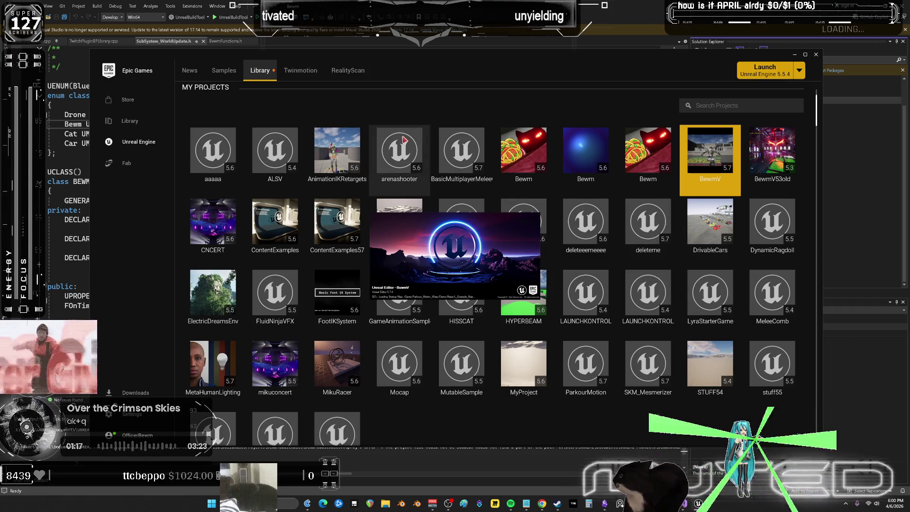
pyautogui.click(816, 55)
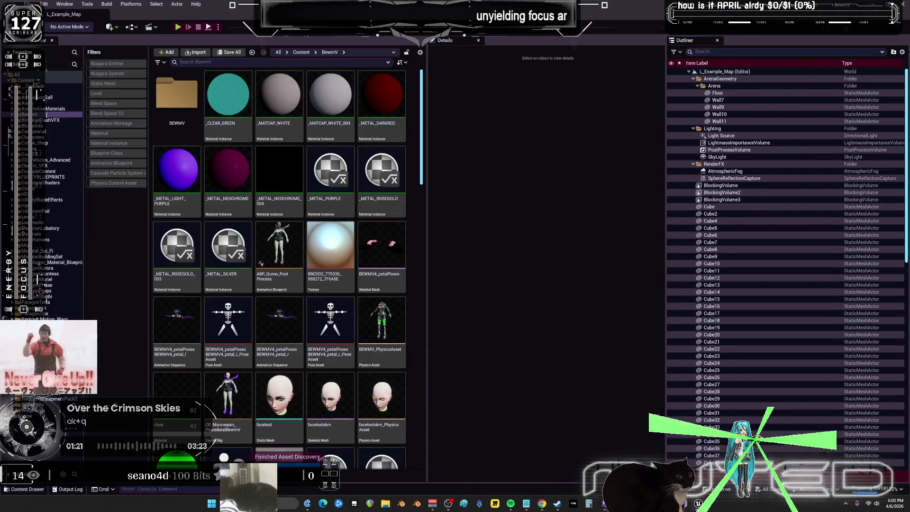
# Step: Widen the content browser, show the root Content folder, cancel a new Blueprint class, and browse the menus
pyautogui.moveTo(427, 207); pyautogui.dragTo(545, 208)
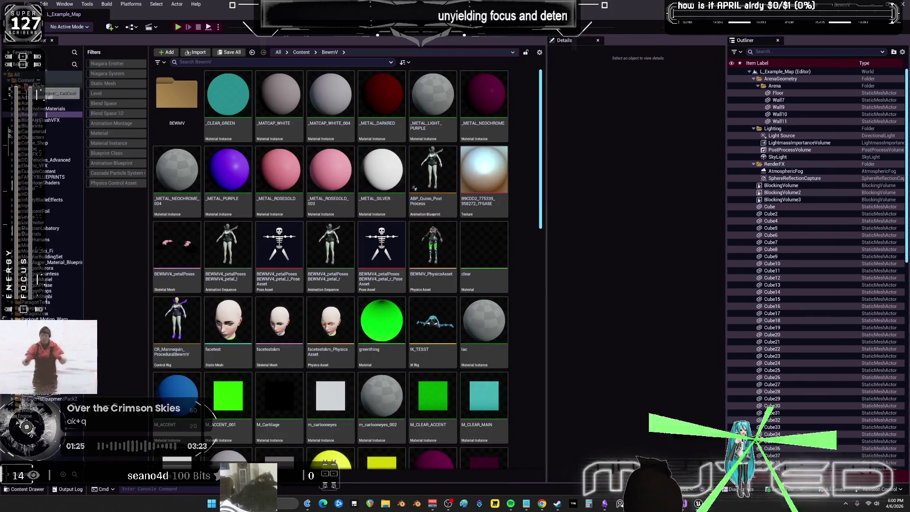
pyautogui.click(301, 53)
pyautogui.click(133, 27)
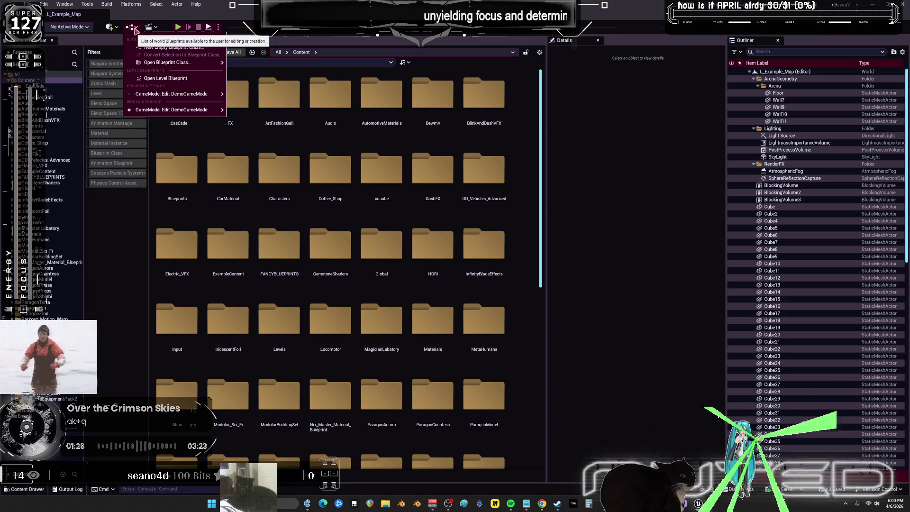
pyautogui.click(202, 48)
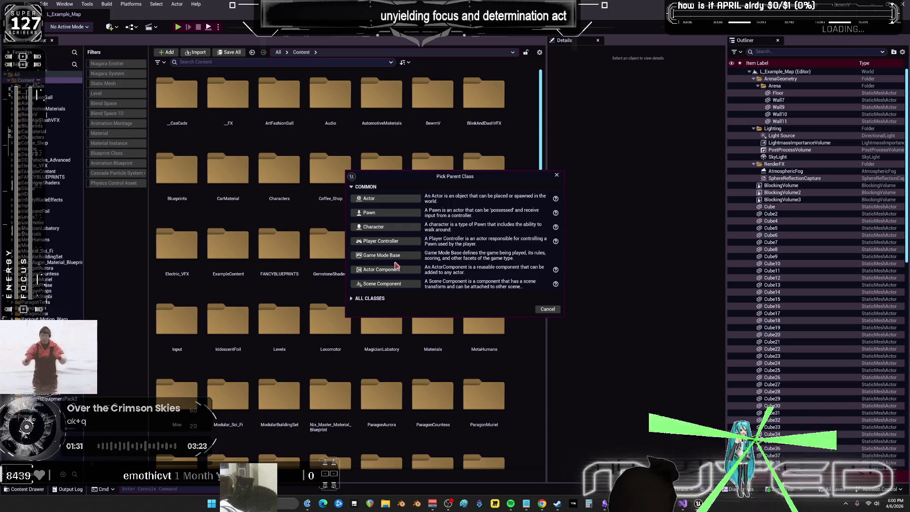
pyautogui.click(556, 175)
pyautogui.click(127, 6)
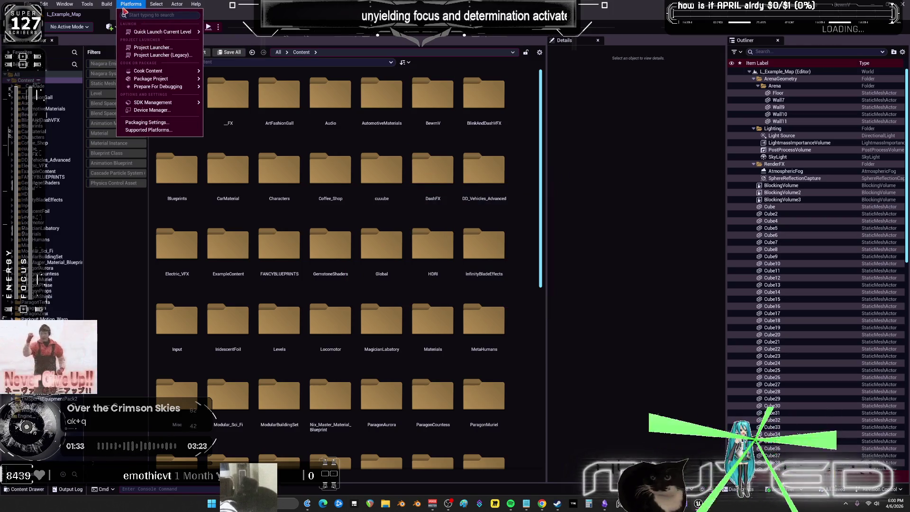
pyautogui.moveTo(88, 6)
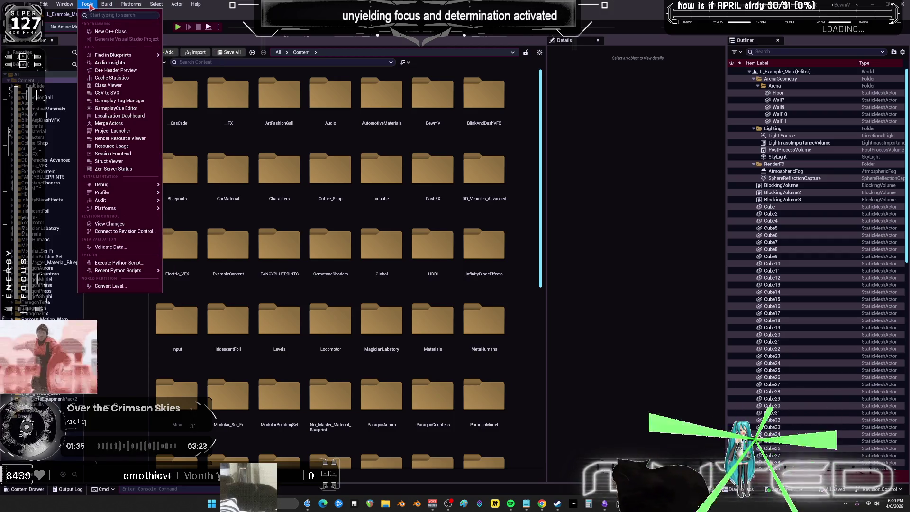
# Step: Start the New C++ Class wizard and browse the common parent classes
pyautogui.click(120, 32)
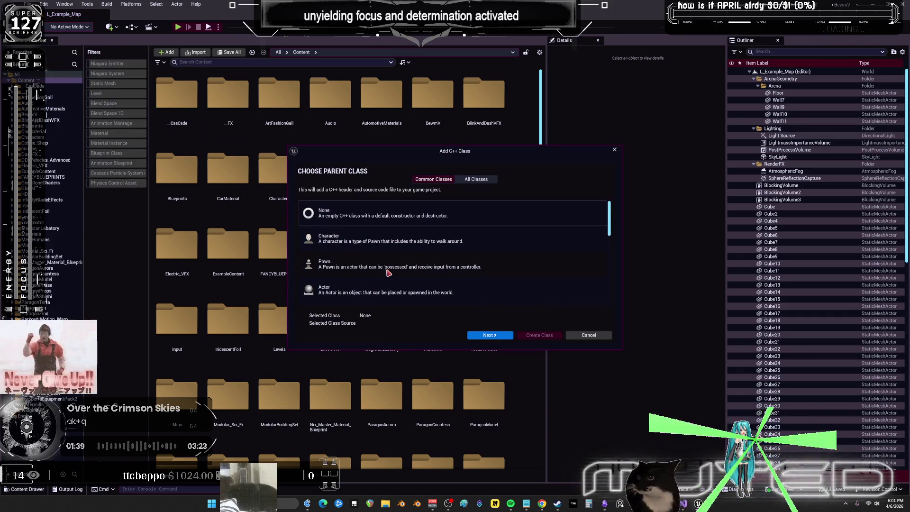
pyautogui.scroll(-1, 385, 262)
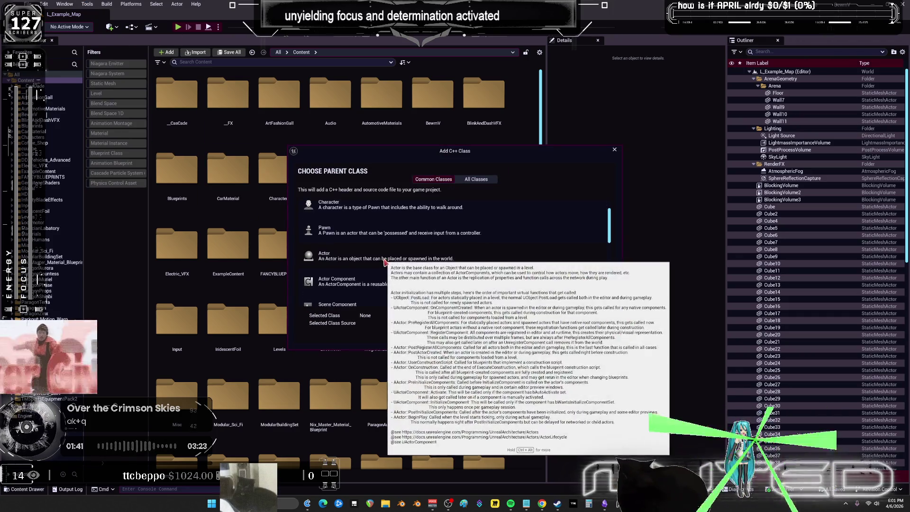
pyautogui.scroll(-1, 388, 262)
pyautogui.scroll(5, 407, 260)
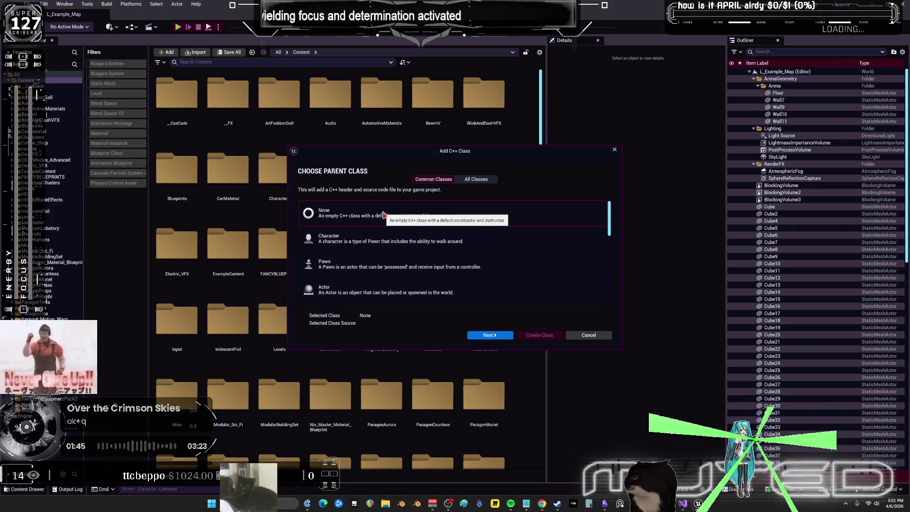
pyautogui.scroll(-2, 413, 247)
pyautogui.scroll(-1, 413, 247)
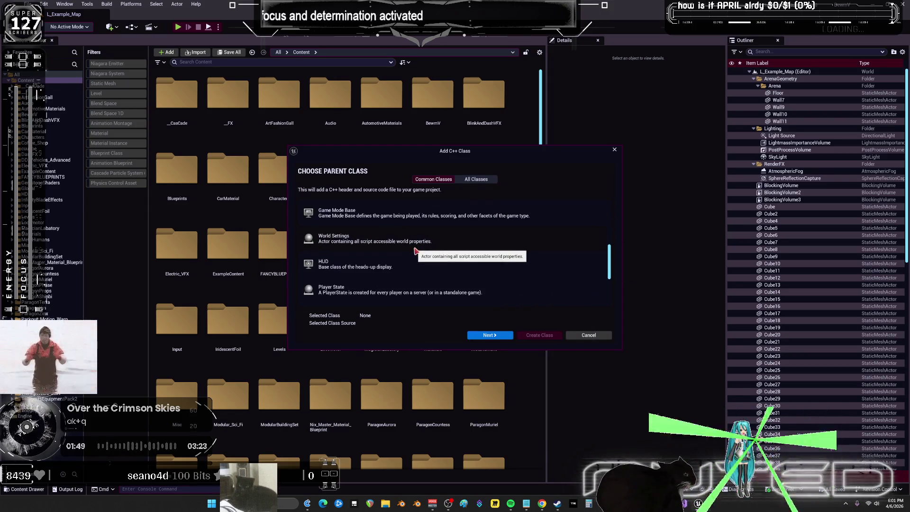
pyautogui.scroll(-3, 416, 250)
pyautogui.scroll(-2, 417, 250)
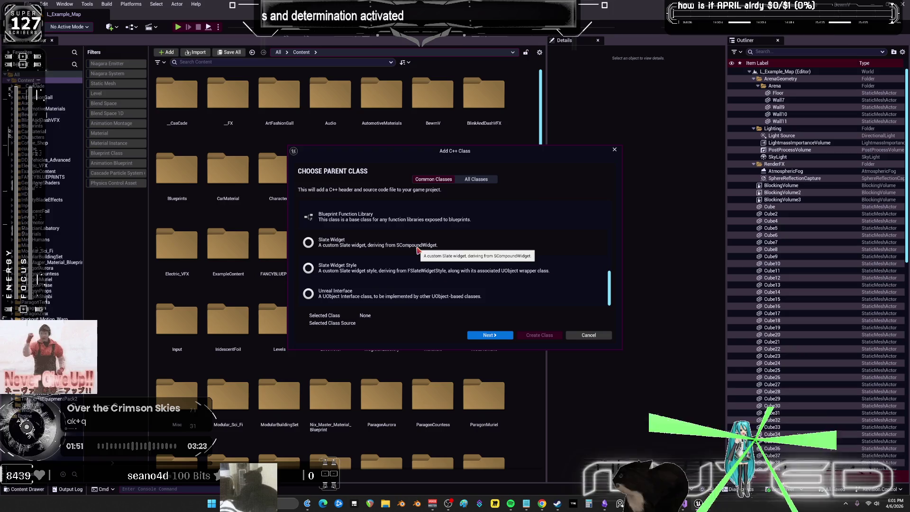
pyautogui.scroll(10, 425, 242)
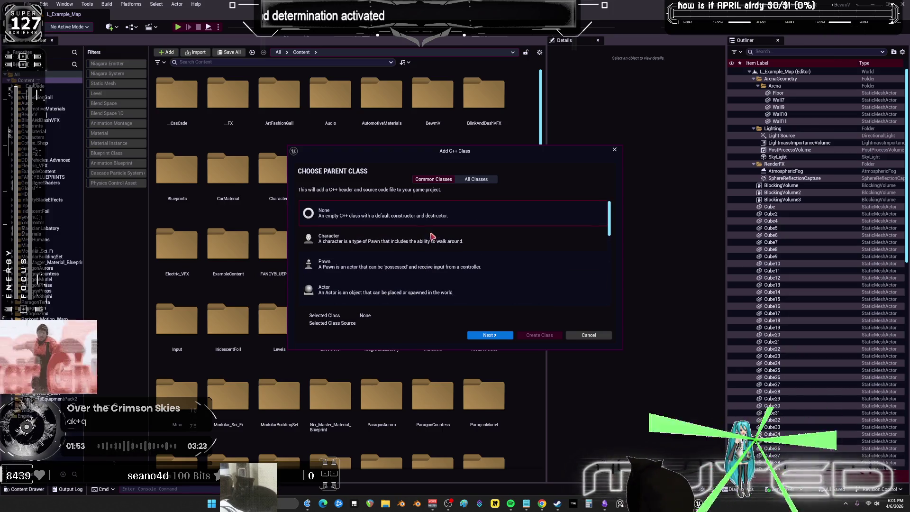
# Step: Under All Classes, search 'subsystem', pick WorldSubsystem as parent, and continue to naming
pyautogui.click(475, 179)
pyautogui.scroll(-5, 379, 238)
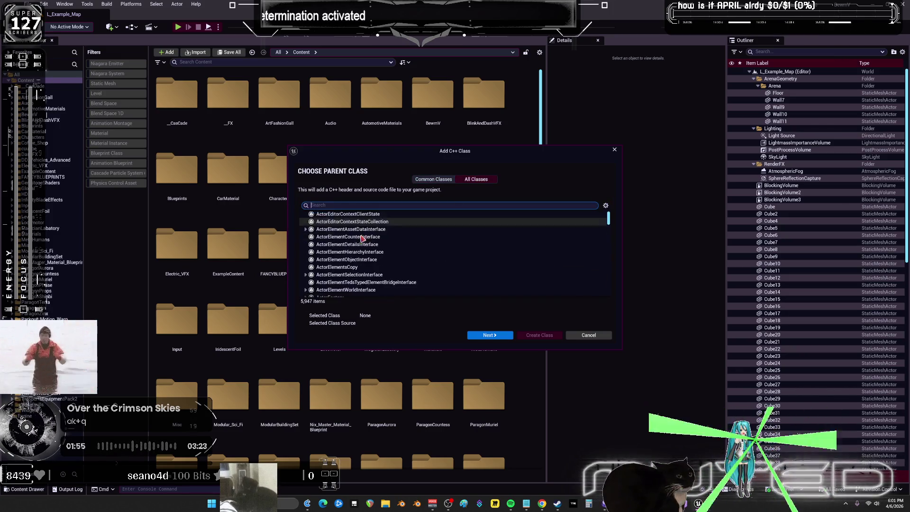
pyautogui.write('subsystem')
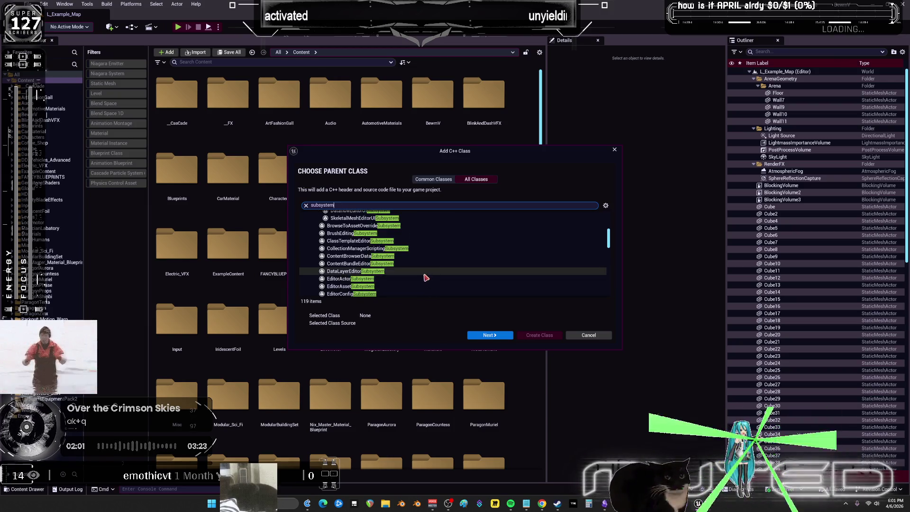
pyautogui.scroll(3, 422, 264)
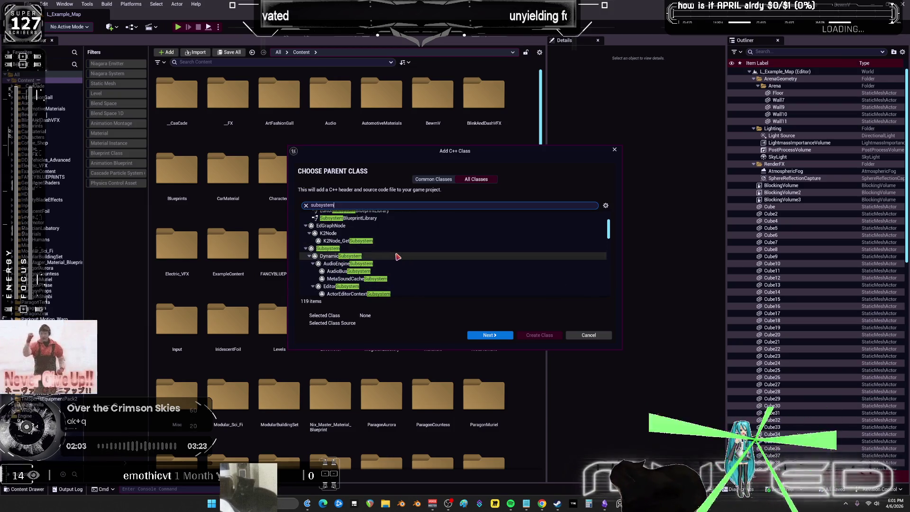
pyautogui.scroll(1, 396, 261)
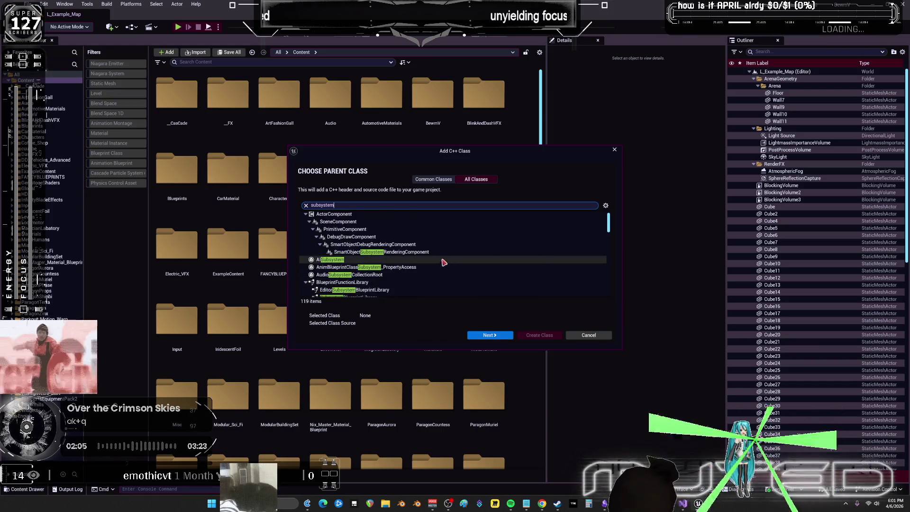
pyautogui.scroll(1, 441, 263)
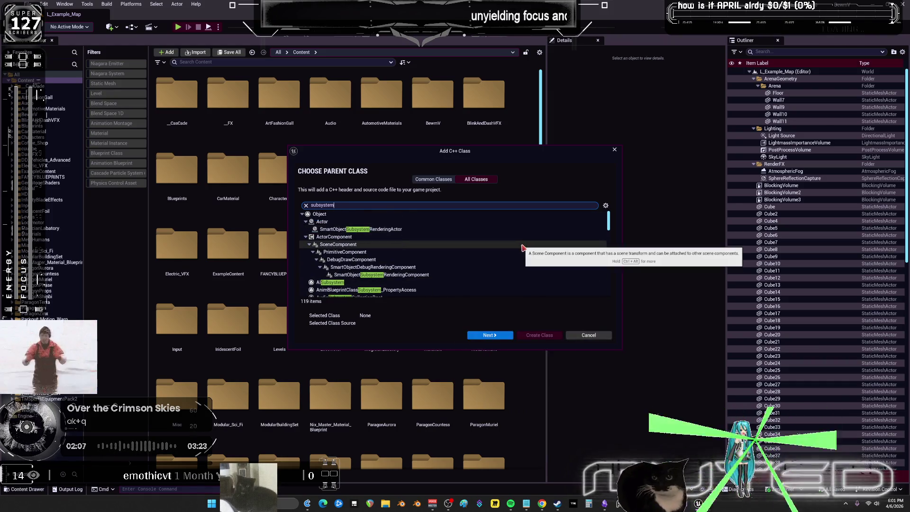
pyautogui.scroll(-10, 469, 261)
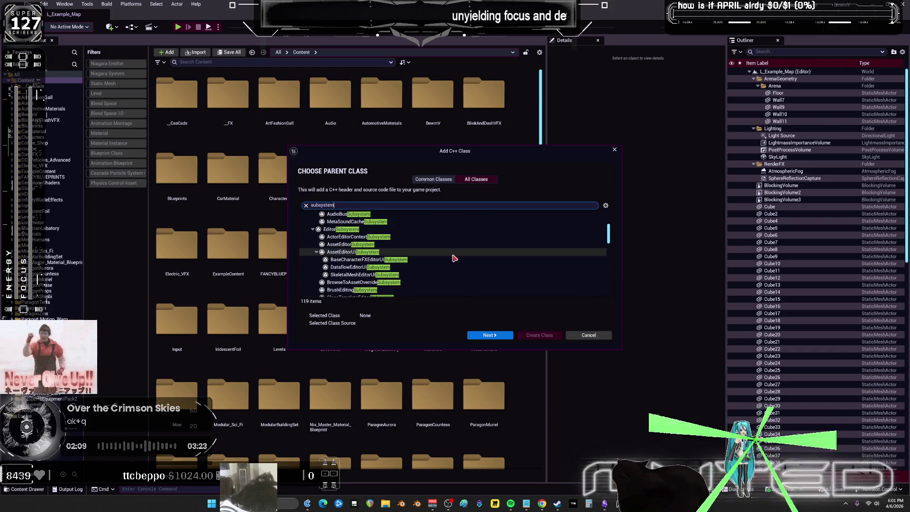
pyautogui.scroll(-6, 449, 261)
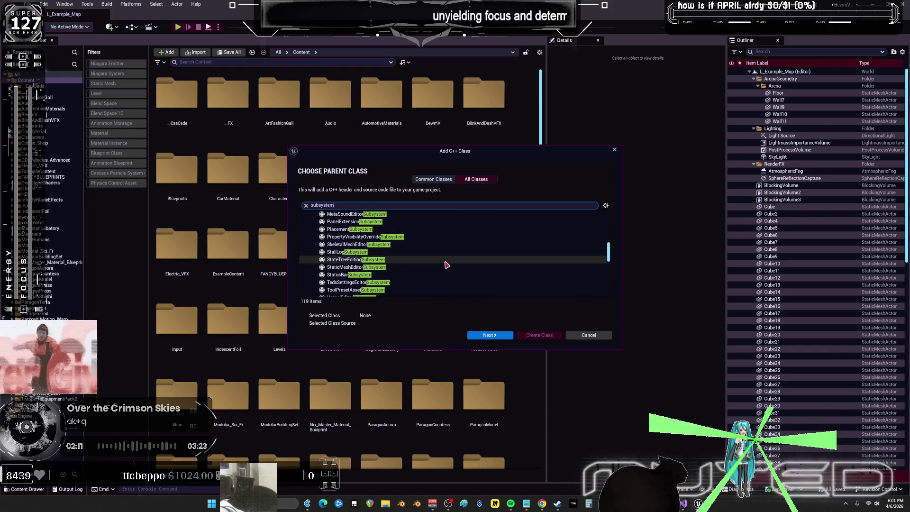
pyautogui.scroll(-6, 448, 262)
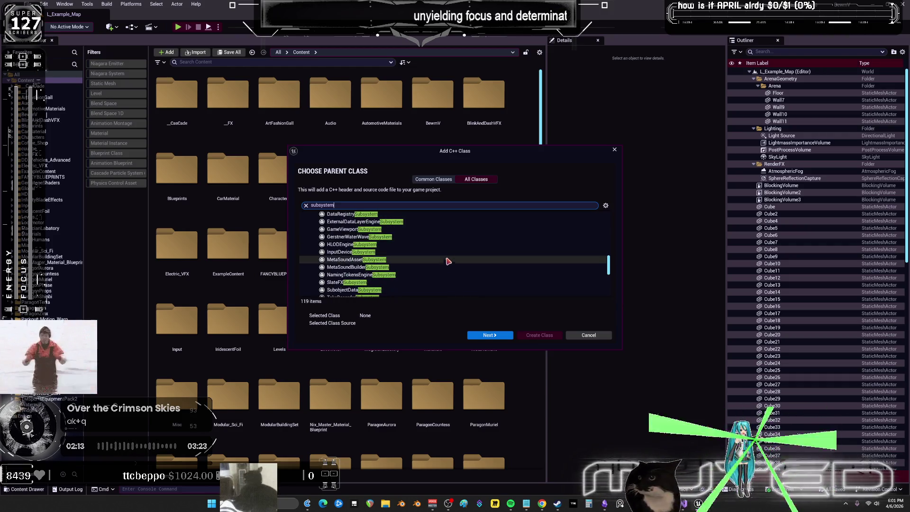
pyautogui.scroll(-5, 449, 259)
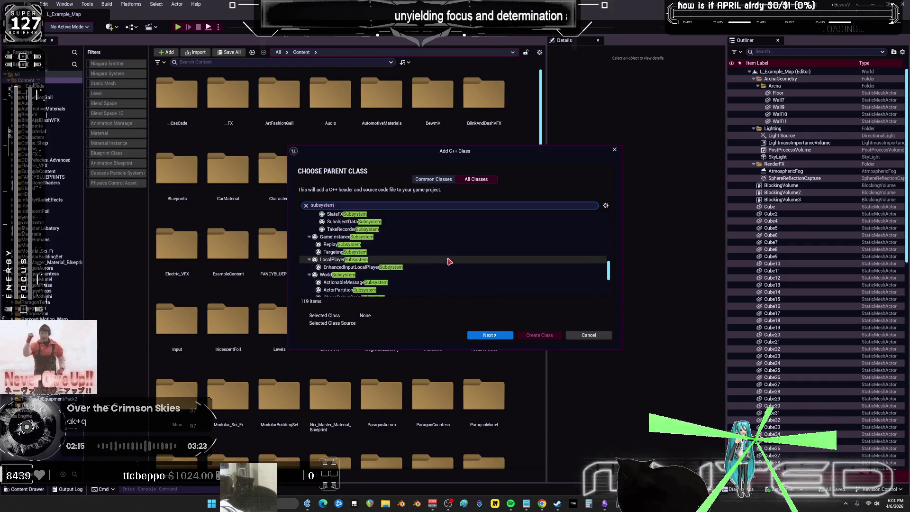
pyautogui.click(331, 229)
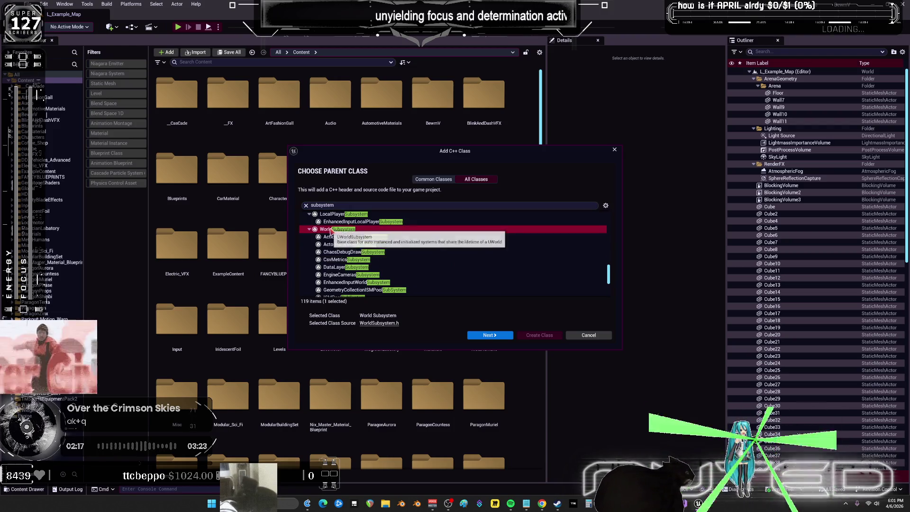
pyautogui.scroll(-1, 428, 259)
pyautogui.scroll(-5, 428, 259)
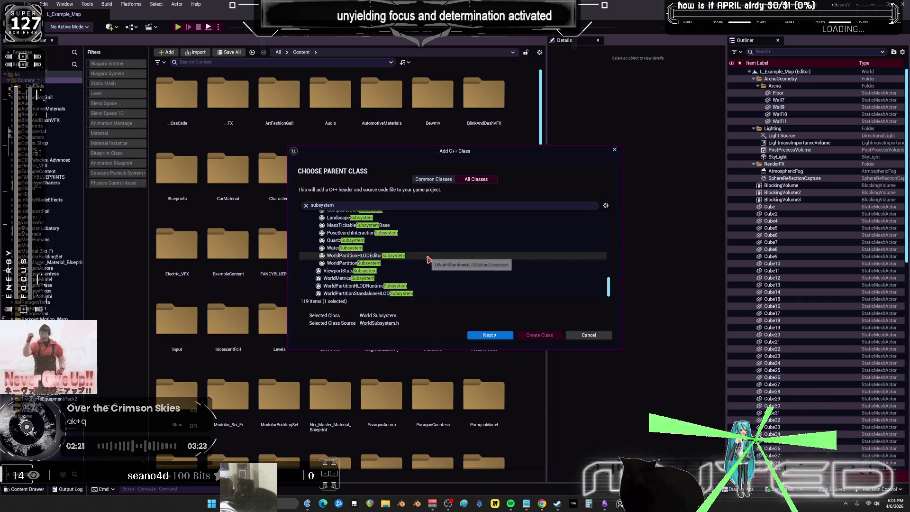
pyautogui.click(500, 335)
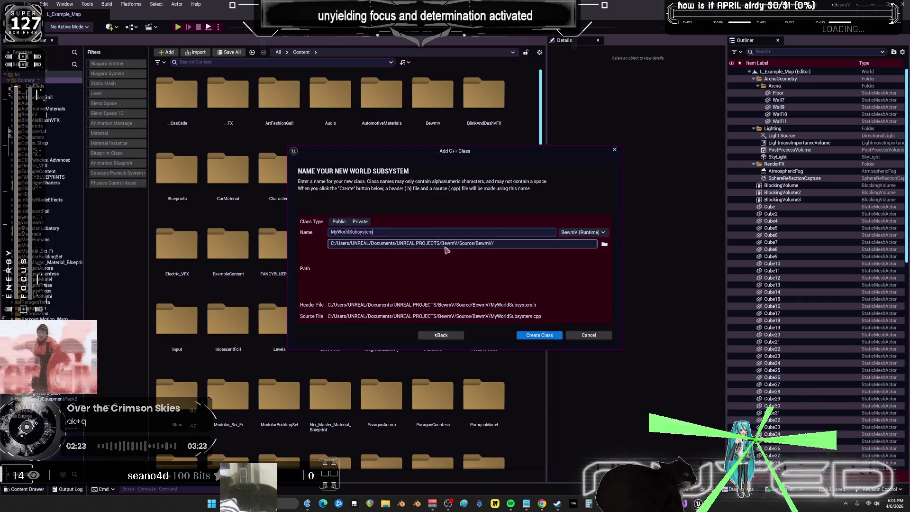
pyautogui.hotkey('alt', 'Tab')
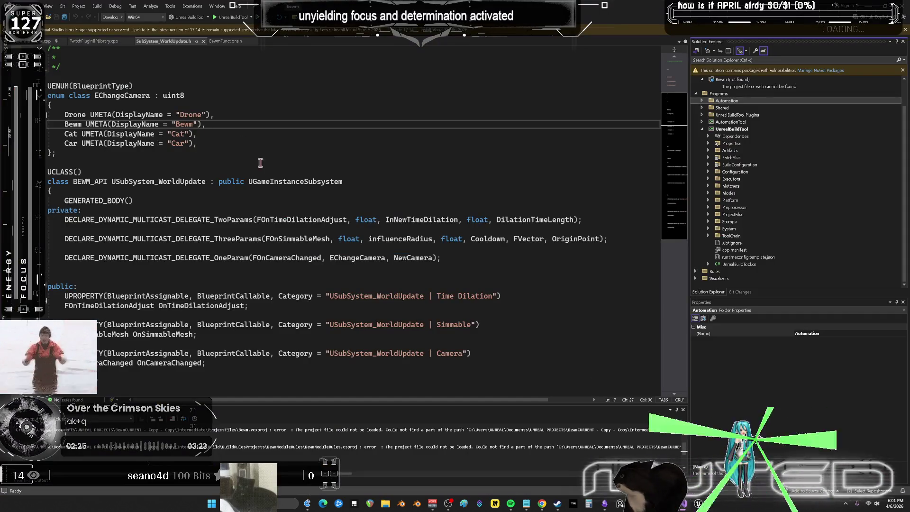
pyautogui.scroll(3, 127, 90)
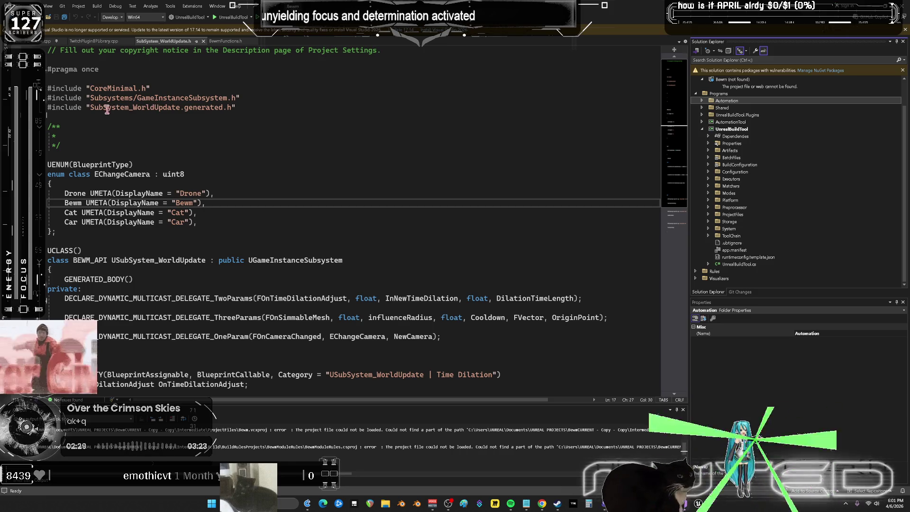
pyautogui.moveTo(180, 108)
pyautogui.mouseDown()
pyautogui.moveTo(133, 109)
pyautogui.moveTo(239, 109)
pyautogui.moveTo(92, 109)
pyautogui.mouseUp()
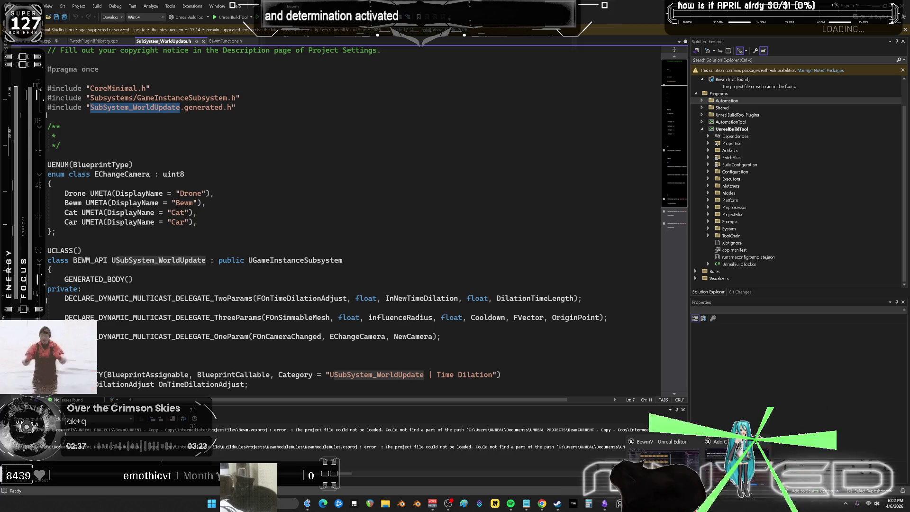
pyautogui.hotkey('alt', 'Tab')
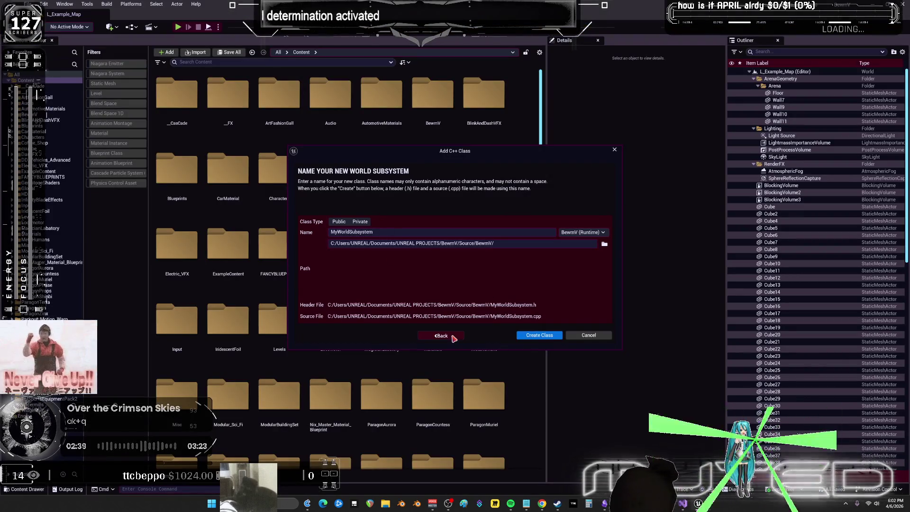
# Step: Change the parent to GameInstanceSubsystem and create the MyWorldSubsystem class
pyautogui.click(452, 339)
pyautogui.write('game')
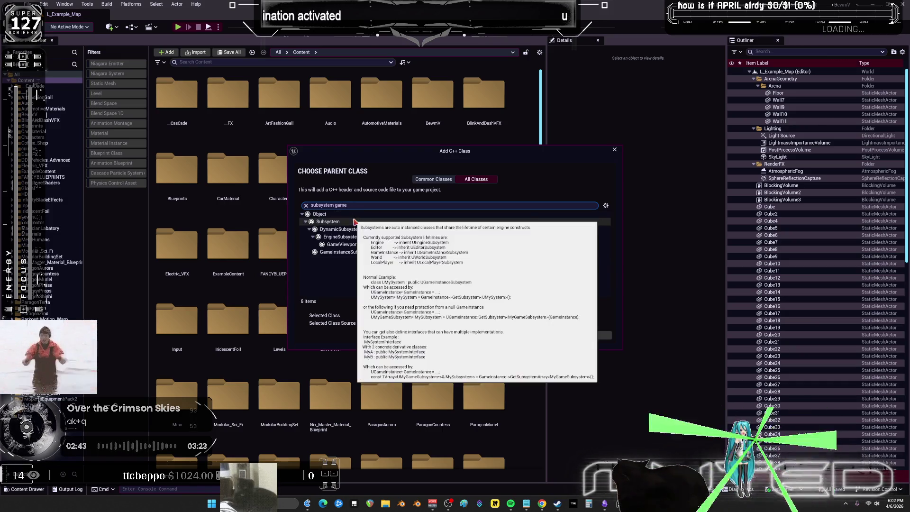
pyautogui.click(366, 253)
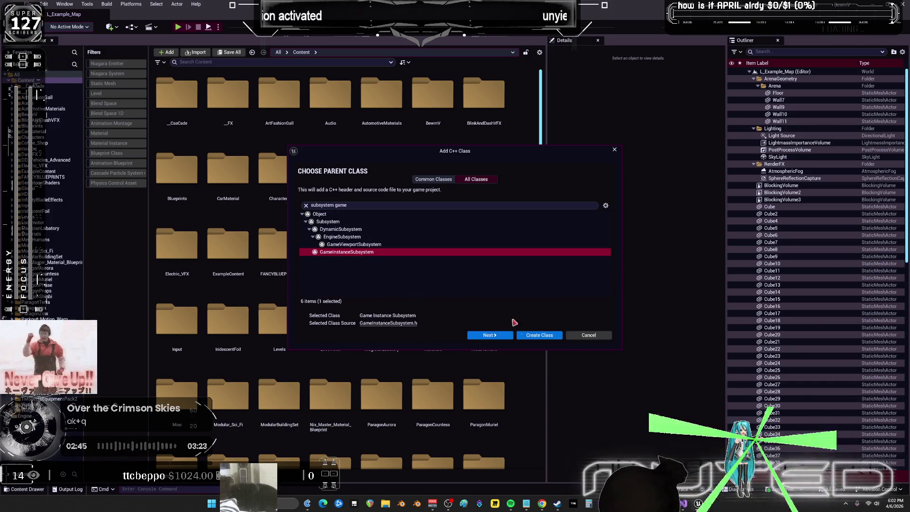
pyautogui.click(540, 335)
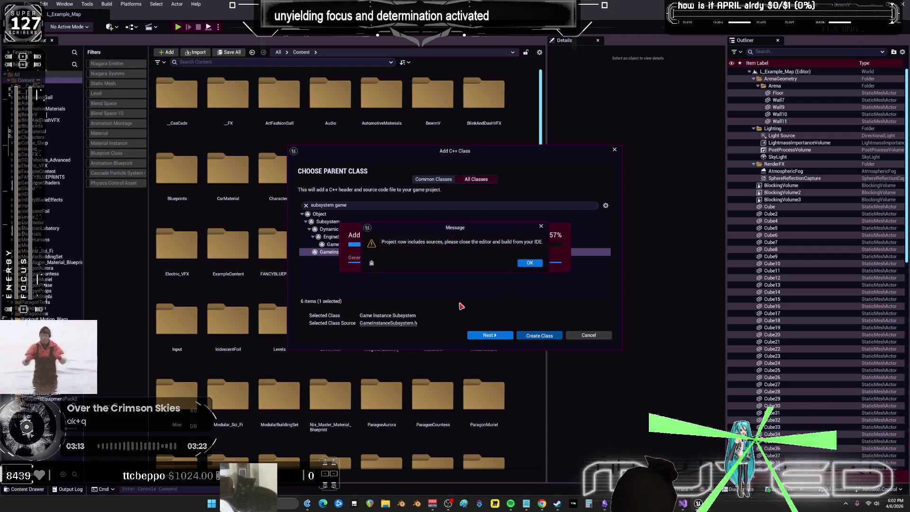
# Step: Acknowledge the new-sources message, decline editing the code now, and open the Tools menu
pyautogui.click(530, 263)
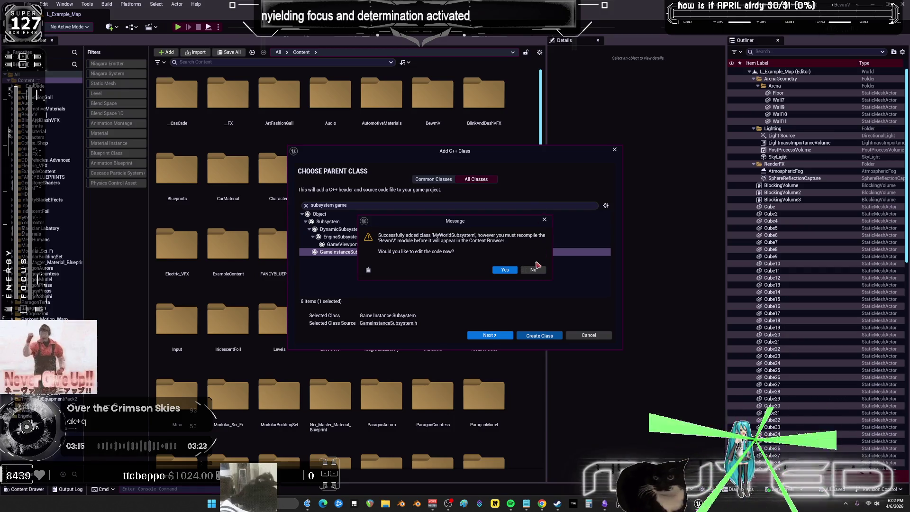
pyautogui.click(534, 270)
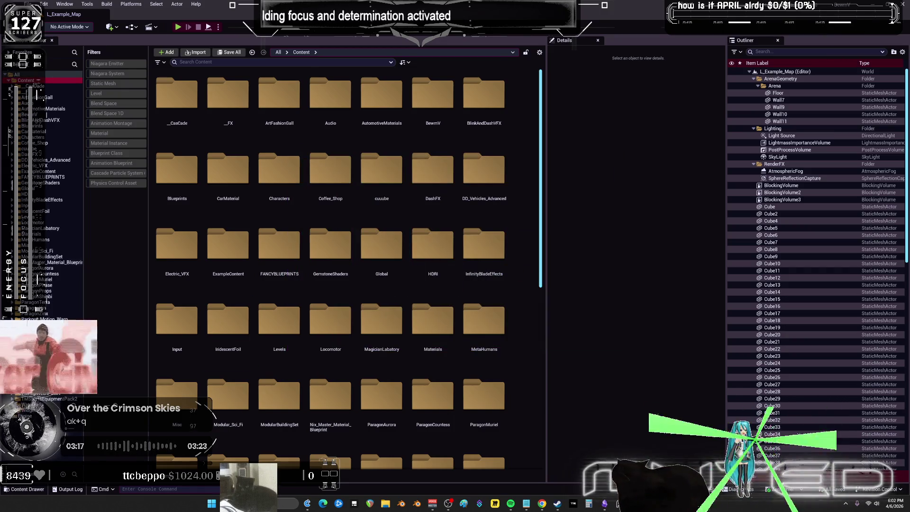
pyautogui.click(88, 4)
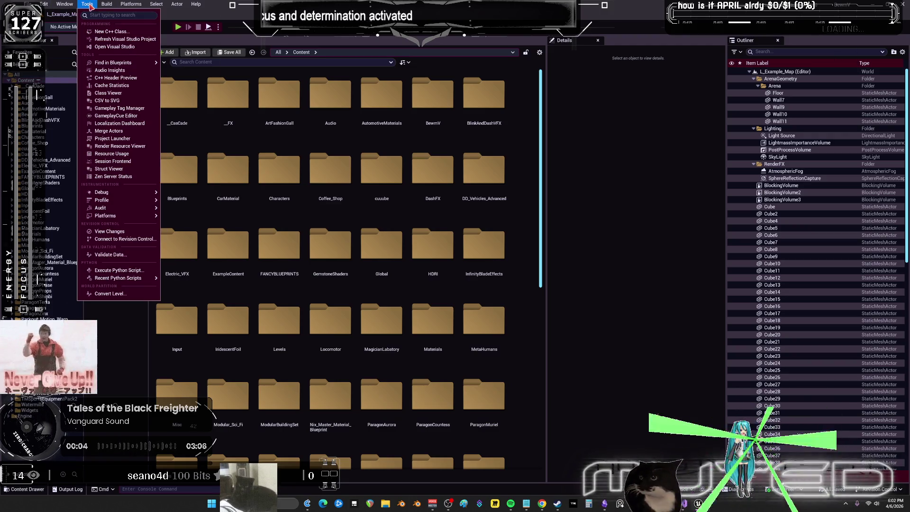
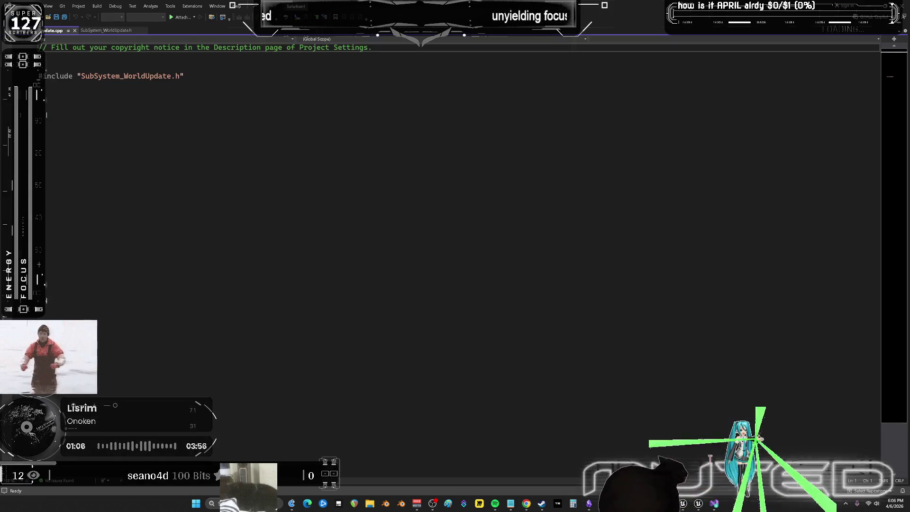
# Step: Return to the .cpp source file, then close Visual Studio for the pending update
pyautogui.click(108, 32)
pyautogui.click(52, 31)
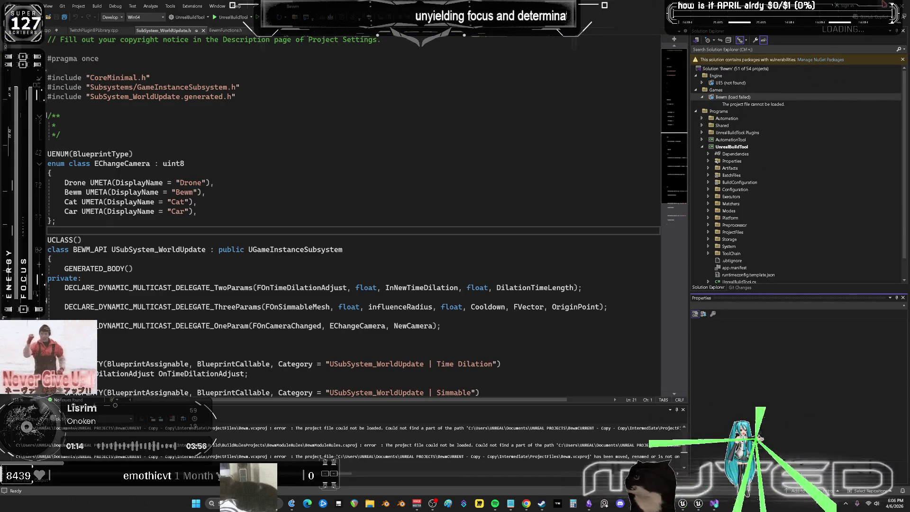
pyautogui.click(897, 5)
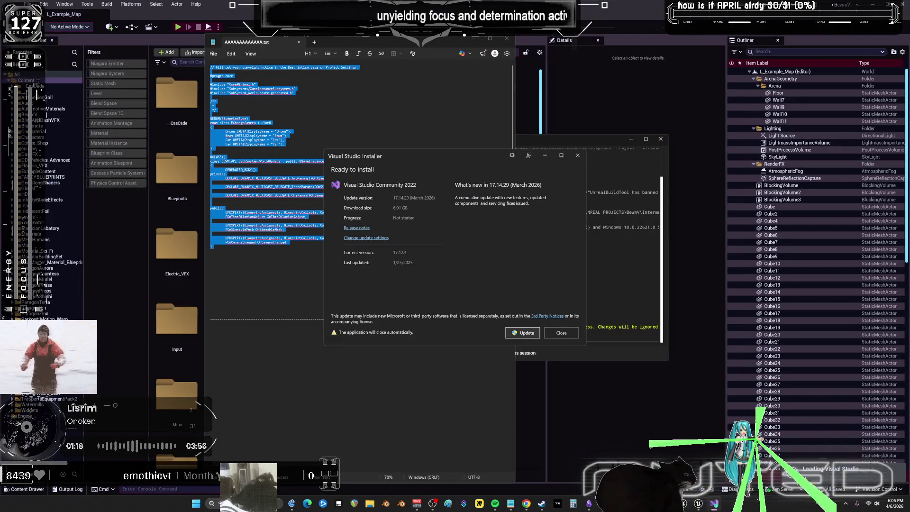
# Step: Start the Visual Studio Community 2022 update to 17.14.29 and bring Unreal Editor forward
pyautogui.click(530, 334)
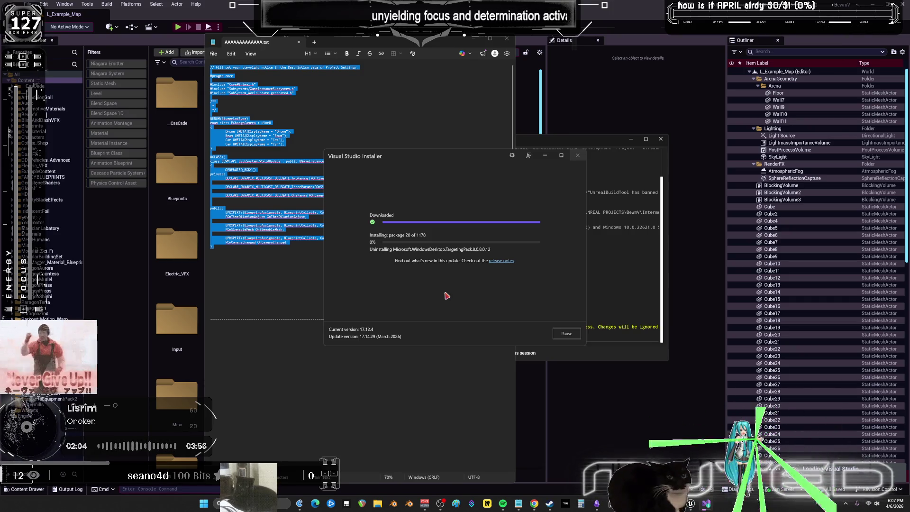
pyautogui.click(664, 14)
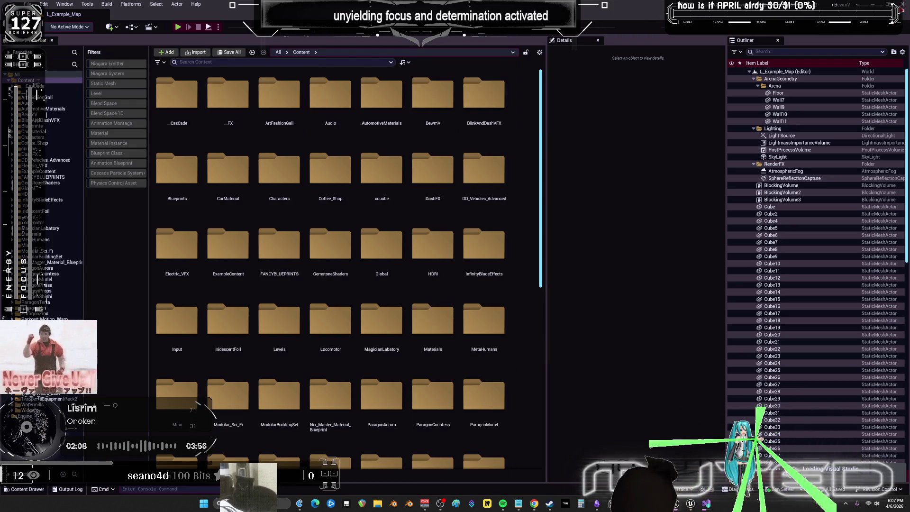
# Step: Minimize Unreal Editor and move the installer window aside to reveal Blender
pyautogui.click(868, 5)
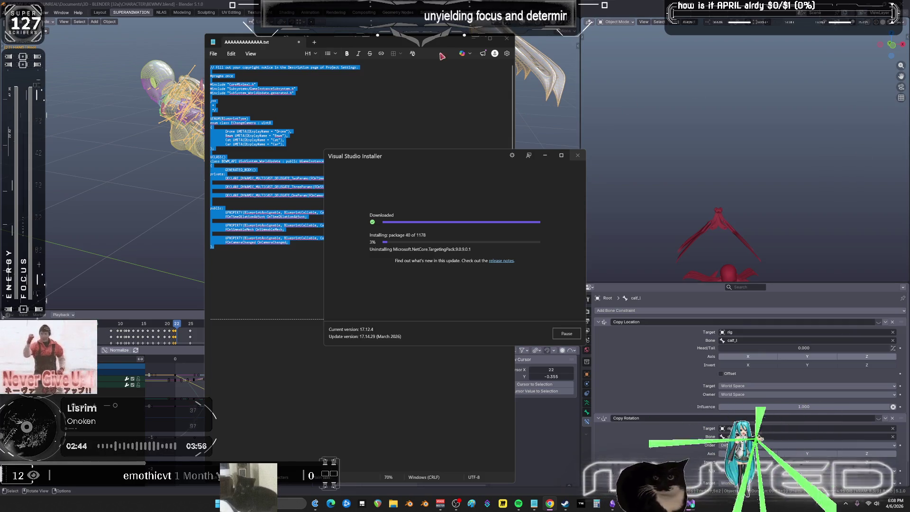
pyautogui.click(545, 156)
# Step: Minimize the notes window and shift the selected keys near frame 22 one frame later
pyautogui.click(475, 40)
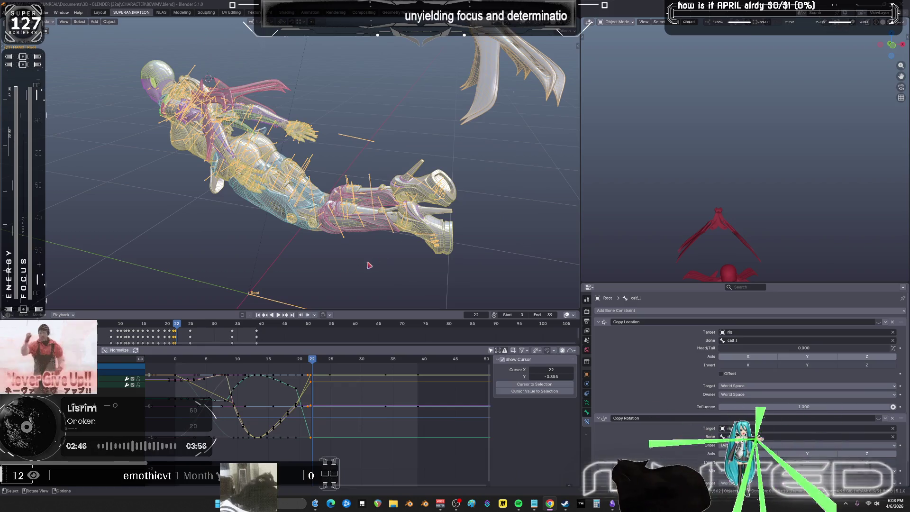
pyautogui.moveTo(315, 364)
pyautogui.mouseDown()
pyautogui.moveTo(178, 370)
pyautogui.moveTo(315, 397)
pyautogui.moveTo(418, 400)
pyautogui.moveTo(387, 402)
pyautogui.mouseUp()
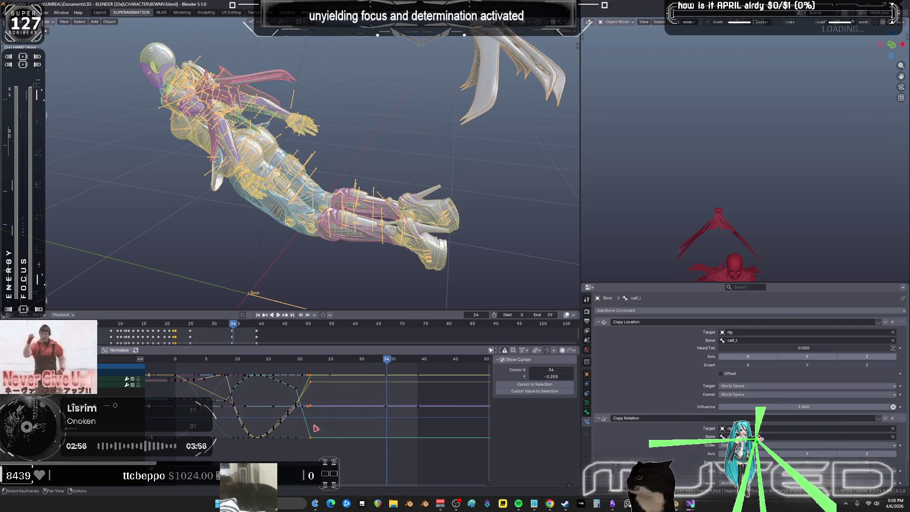
pyautogui.press('g')
pyautogui.press('x')
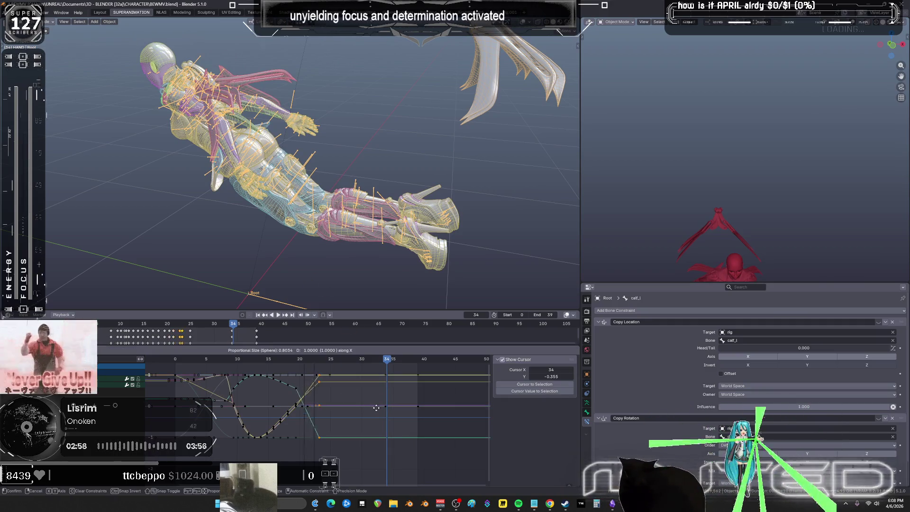
pyautogui.click(397, 414)
pyautogui.press('Left')
pyautogui.press('Left')
pyautogui.press('Left')
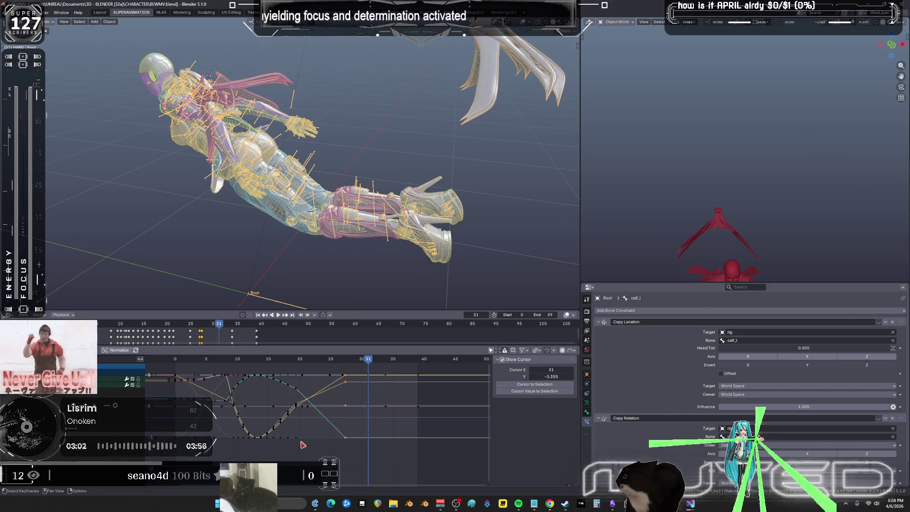
# Step: At frame 25, enter Pose Mode, select spine_01 and box-select its keys around frames 27–30
pyautogui.moveTo(331, 360); pyautogui.dragTo(332, 361)
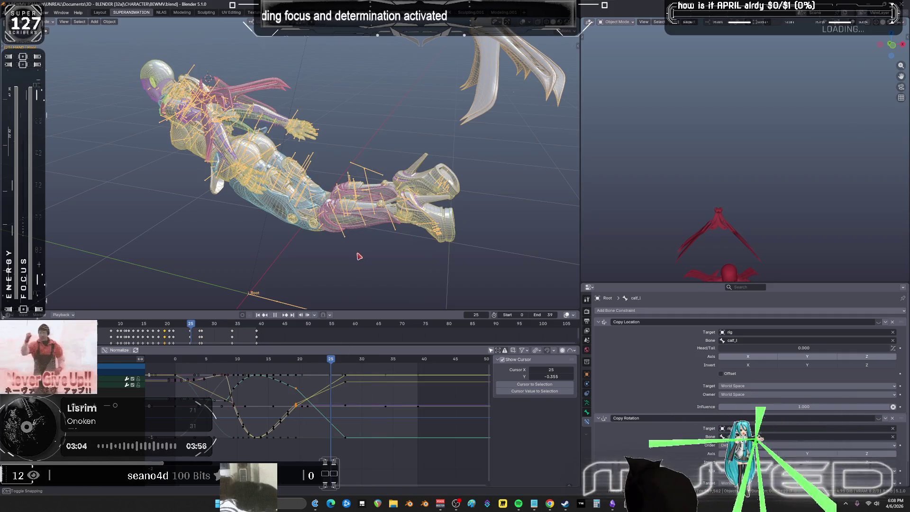
pyautogui.hotkey('ctrl', 'Tab')
pyautogui.moveTo(289, 154); pyautogui.dragTo(215, 173, button='middle')
pyautogui.click(330, 202)
pyautogui.moveTo(370, 440)
pyautogui.mouseDown()
pyautogui.moveTo(361, 368)
pyautogui.moveTo(375, 368)
pyautogui.moveTo(365, 370)
pyautogui.mouseUp()
pyautogui.click(351, 434)
pyautogui.moveTo(346, 436)
pyautogui.mouseDown()
pyautogui.moveTo(343, 369)
pyautogui.moveTo(356, 370)
pyautogui.mouseUp()
# Step: Blend a breakdown pose for spine_01 at frame 32 and key its rotation
pyautogui.click(382, 361)
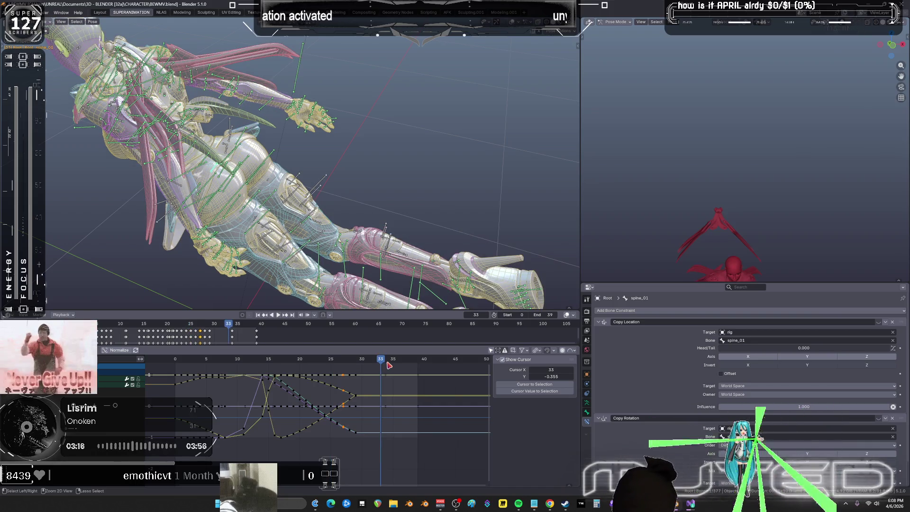
pyautogui.press('i')
pyautogui.click(375, 361)
pyautogui.hotkey('shift', 'e')
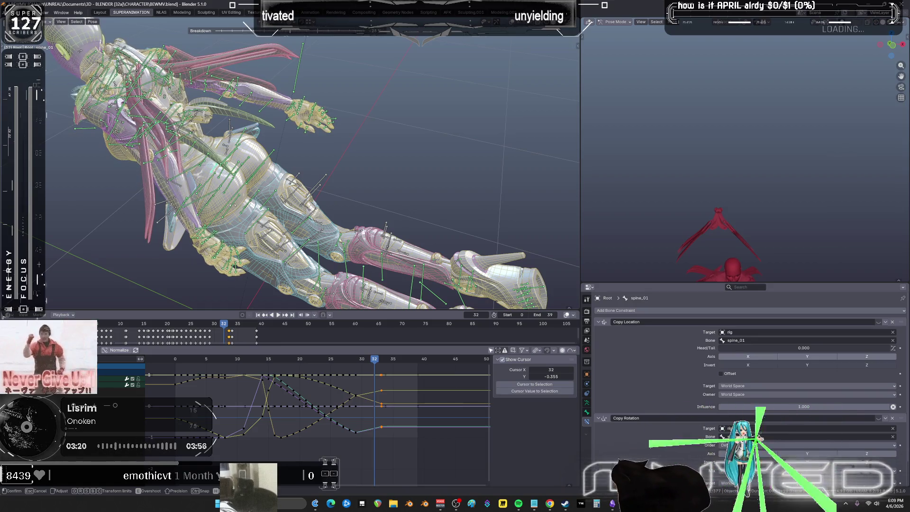
pyautogui.click(232, 208)
pyautogui.press('k')
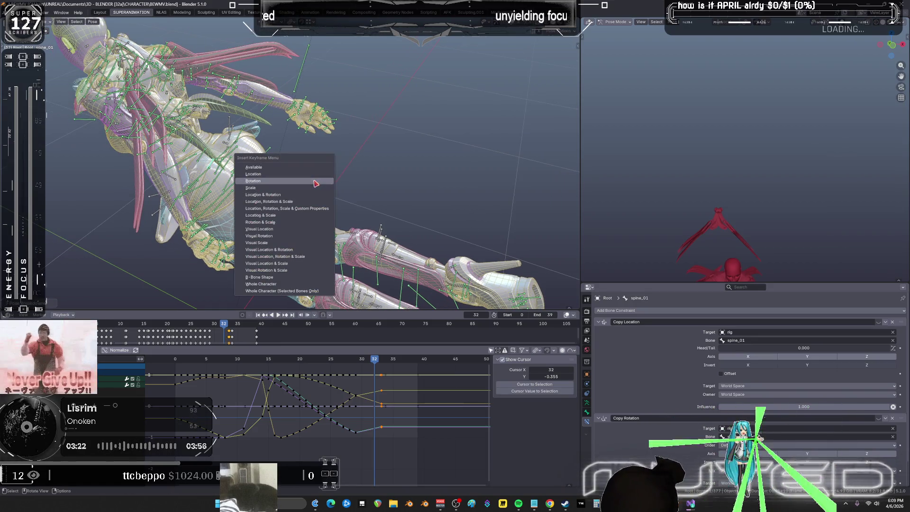
pyautogui.click(316, 181)
# Step: Paste the copied spine_01 keys at frame 37, cancelling an attempted key shift
pyautogui.press('Right')
pyautogui.press('Right')
pyautogui.press('Right')
pyautogui.hotkey('shift', 'e')
pyautogui.click(417, 159)
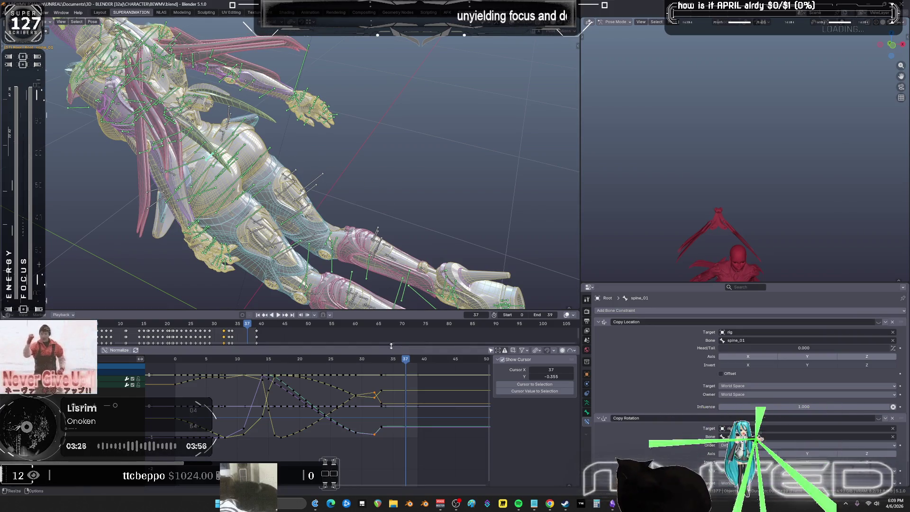
pyautogui.hotkey('ctrl', 'v')
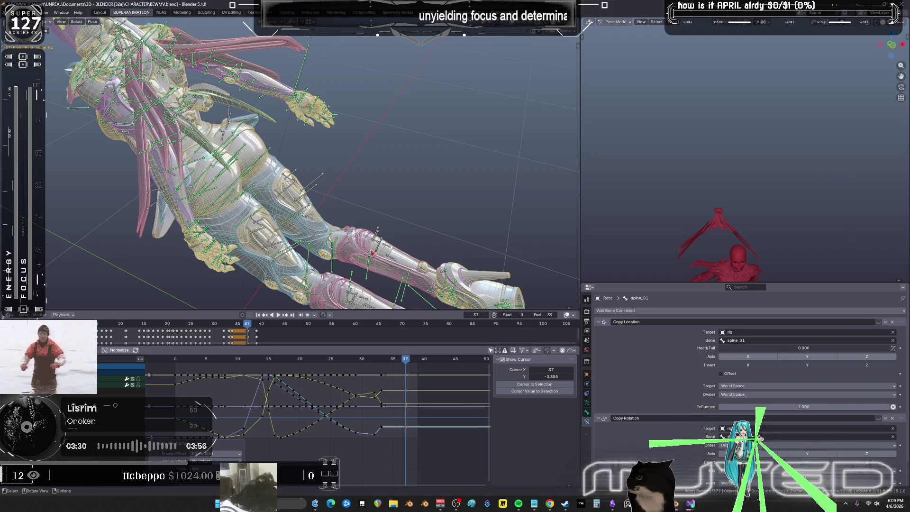
pyautogui.moveTo(406, 364)
pyautogui.mouseDown()
pyautogui.moveTo(379, 375)
pyautogui.moveTo(418, 383)
pyautogui.moveTo(416, 442)
pyautogui.mouseUp()
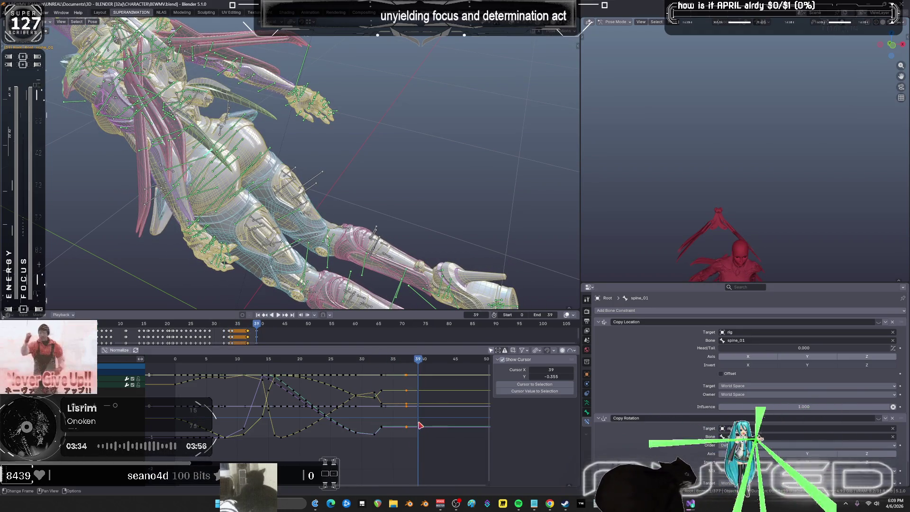
pyautogui.press('g')
pyautogui.press('x')
pyautogui.press('Escape')
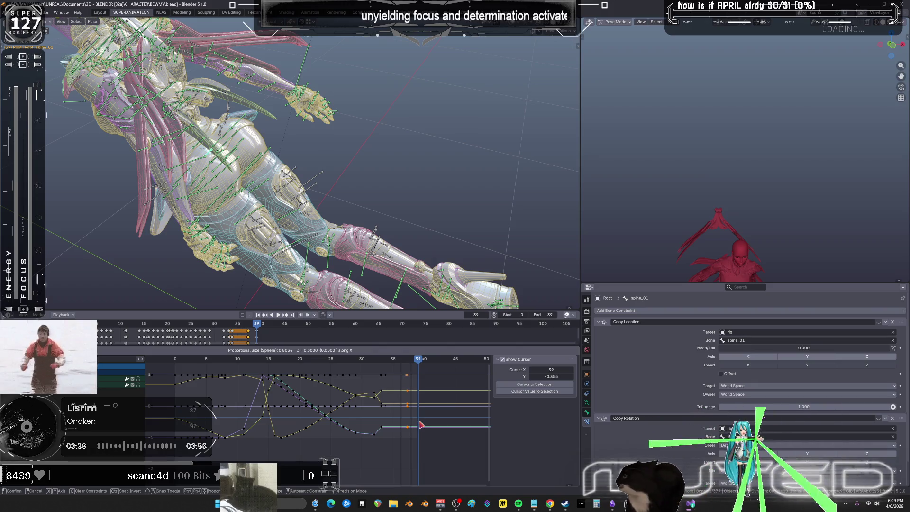
# Step: Gaussian-smooth spine_01's later keys, then select the pelvis bone at frame 37
pyautogui.moveTo(397, 451); pyautogui.dragTo(353, 367)
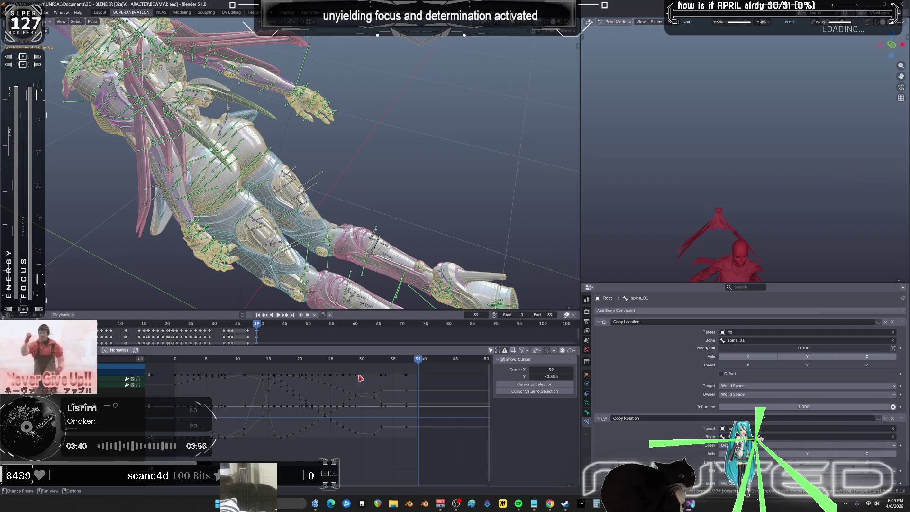
pyautogui.moveTo(351, 368); pyautogui.dragTo(413, 452)
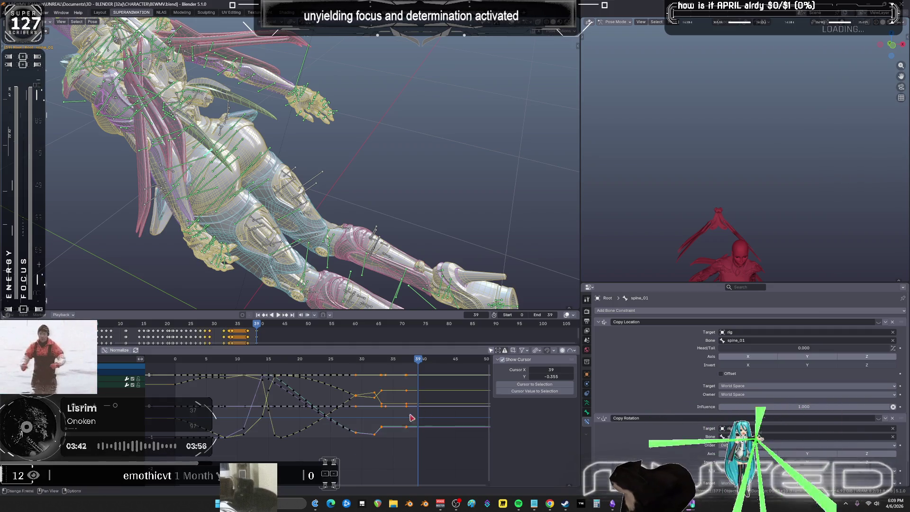
pyautogui.hotkey('alt', 'o')
pyautogui.click(387, 434)
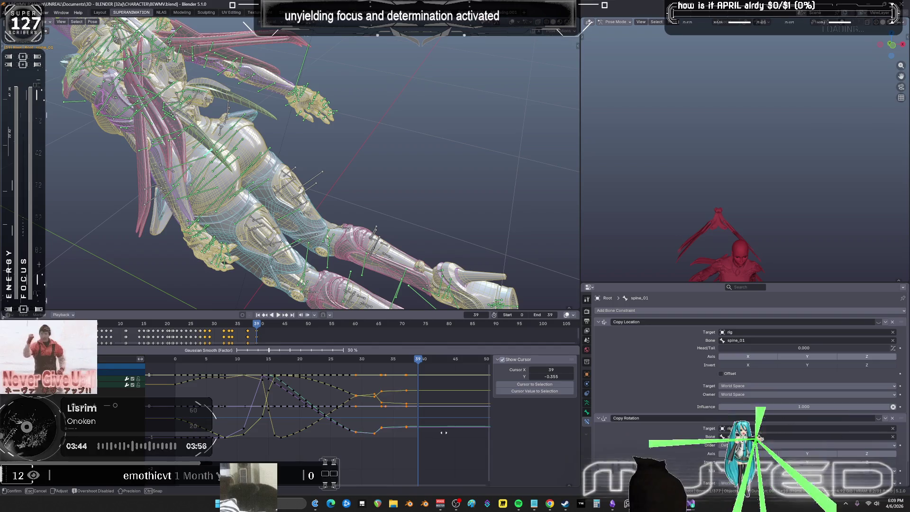
pyautogui.click(482, 448)
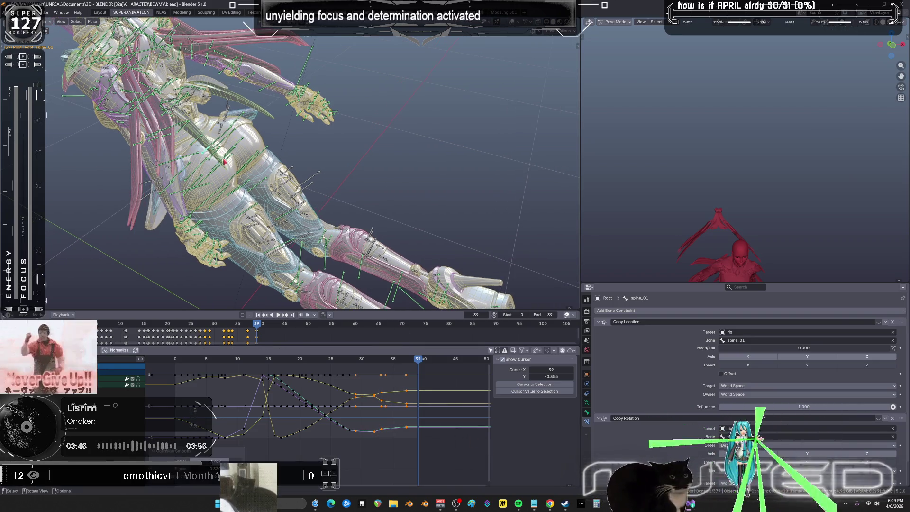
pyautogui.click(419, 371)
pyautogui.moveTo(419, 363)
pyautogui.mouseDown()
pyautogui.moveTo(306, 365)
pyautogui.moveTo(377, 373)
pyautogui.moveTo(243, 389)
pyautogui.moveTo(419, 385)
pyautogui.mouseUp()
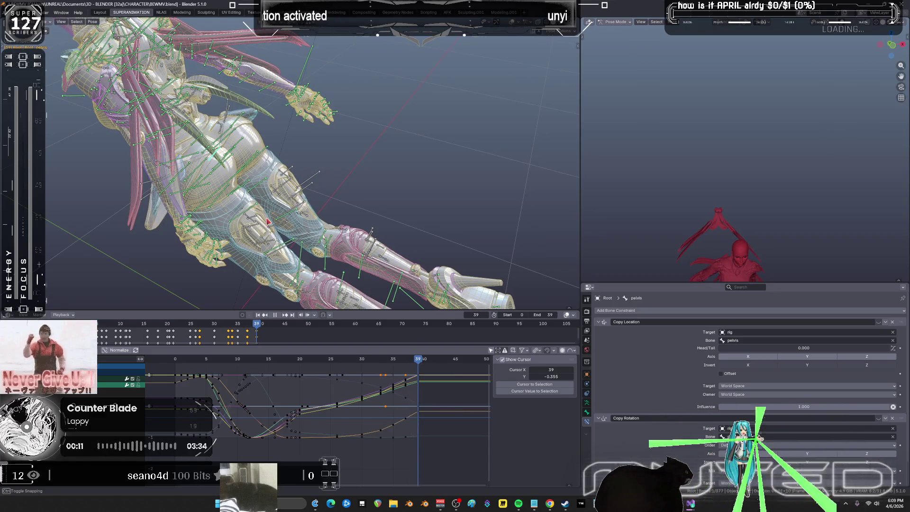
# Step: Isolate the purple pelvis curve and lower its key near frame 25 vertically
pyautogui.click(141, 394)
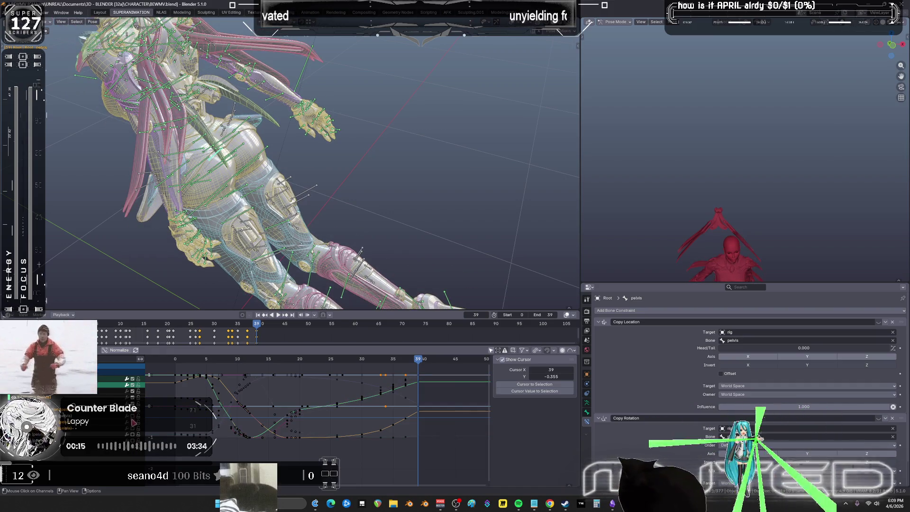
pyautogui.click(133, 392)
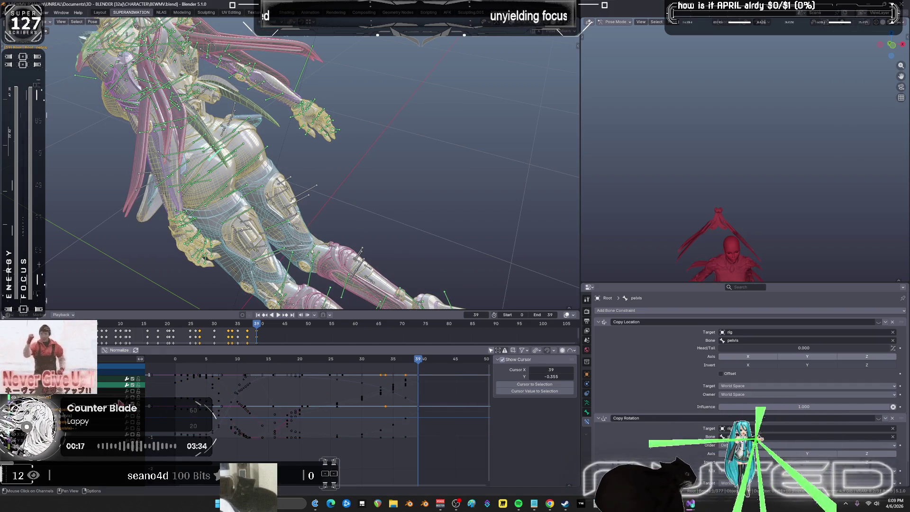
pyautogui.click(113, 406)
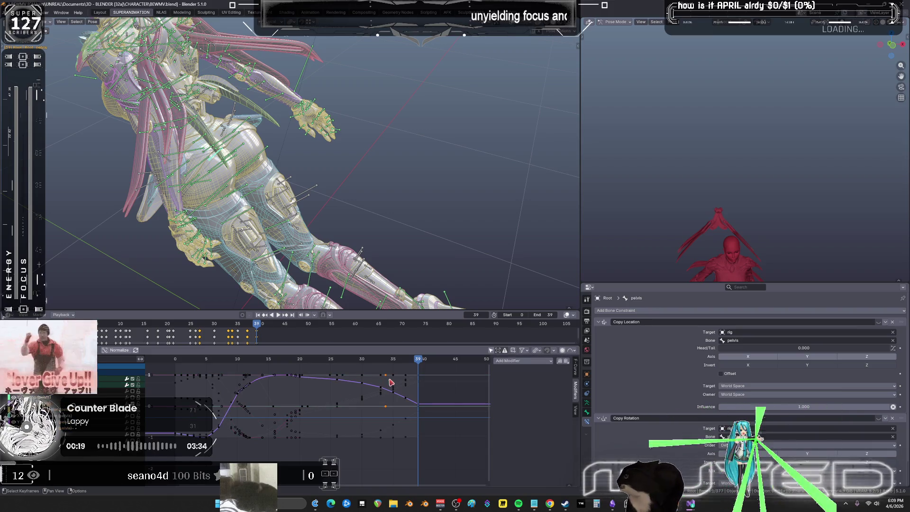
pyautogui.click(339, 386)
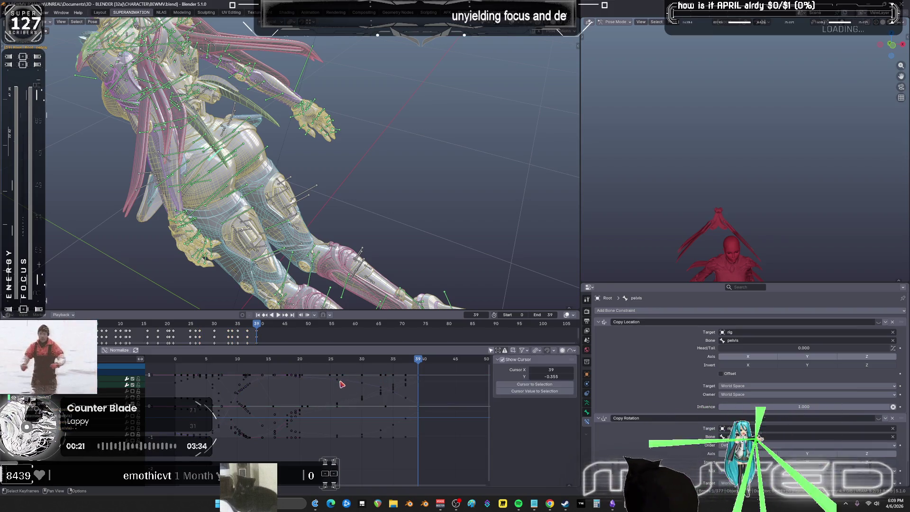
pyautogui.click(346, 387)
pyautogui.press('g')
pyautogui.press('y')
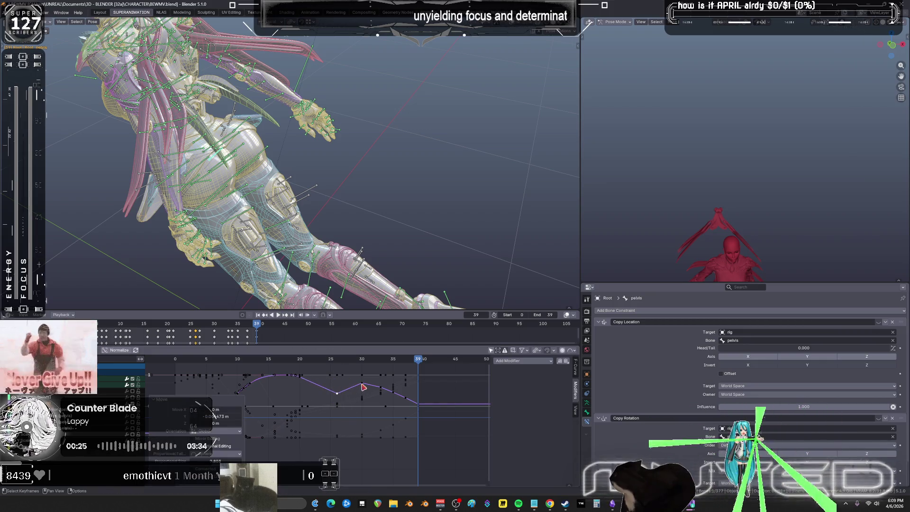
pyautogui.click(388, 386)
# Step: Review playback, undo to restore all curves, then isolate a single pelvis curve and play
pyautogui.press('space')
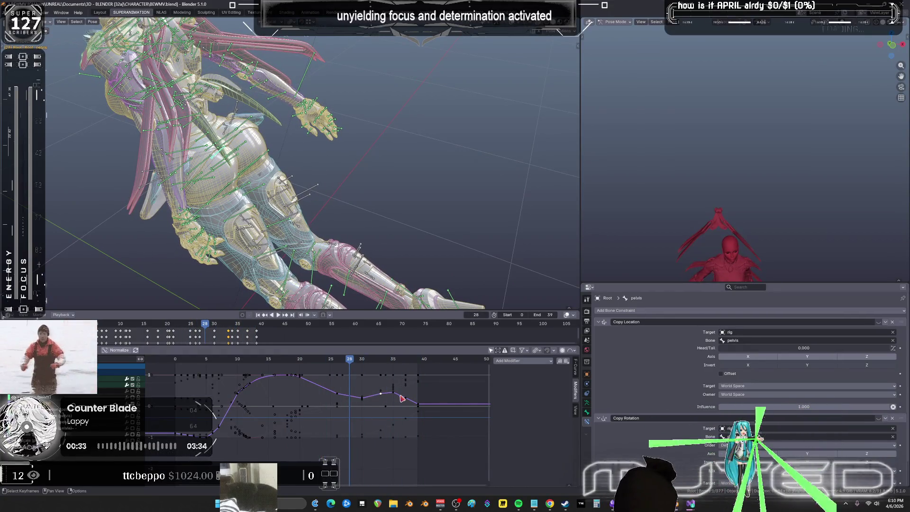
pyautogui.press('space')
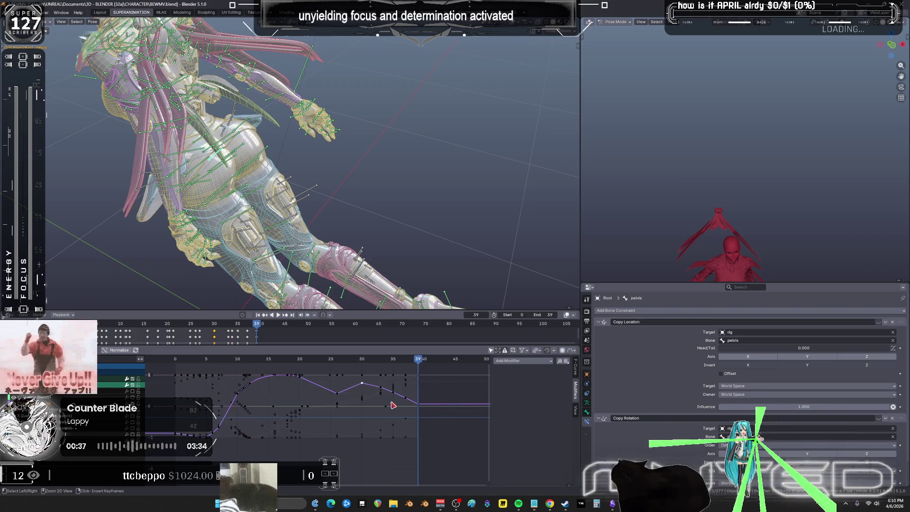
pyautogui.click(359, 402)
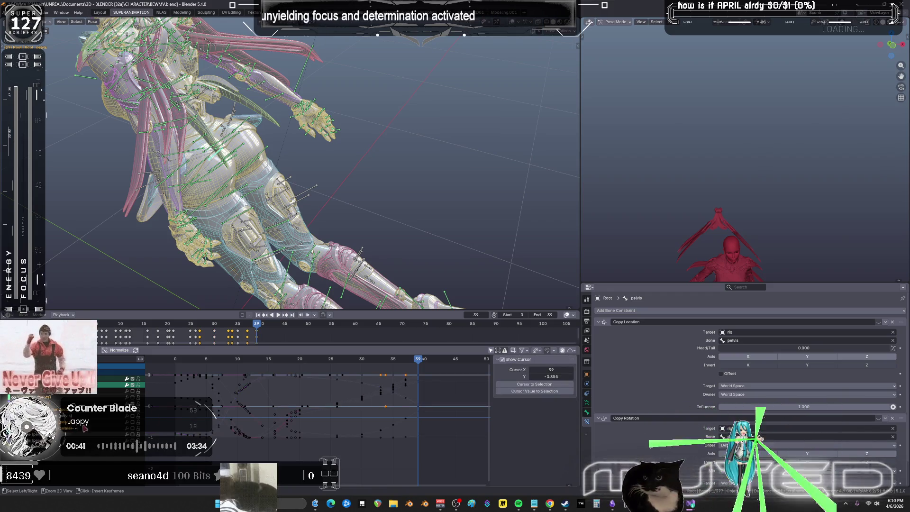
pyautogui.hotkey('ctrl', 'z')
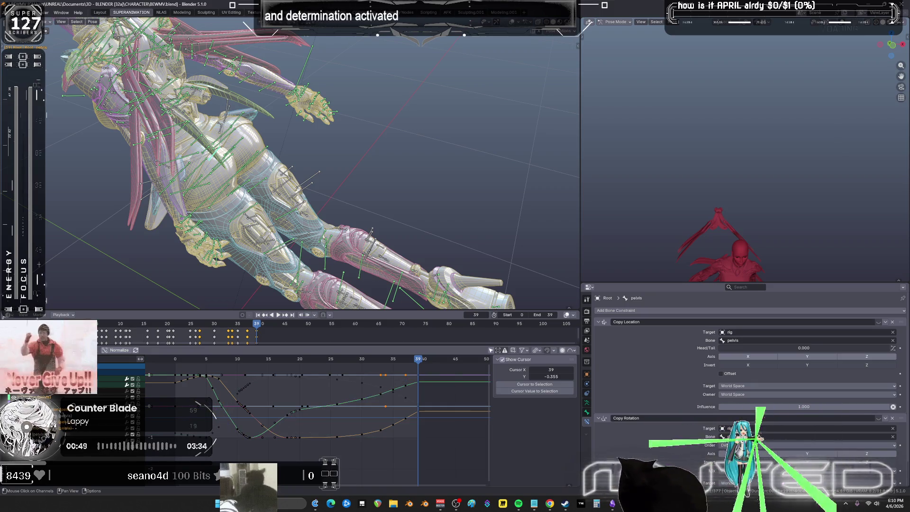
pyautogui.click(111, 384)
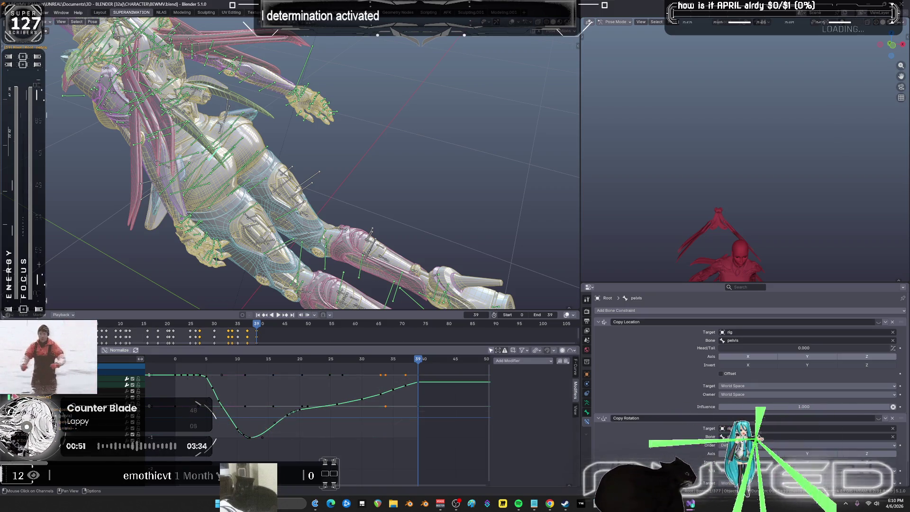
pyautogui.press('space')
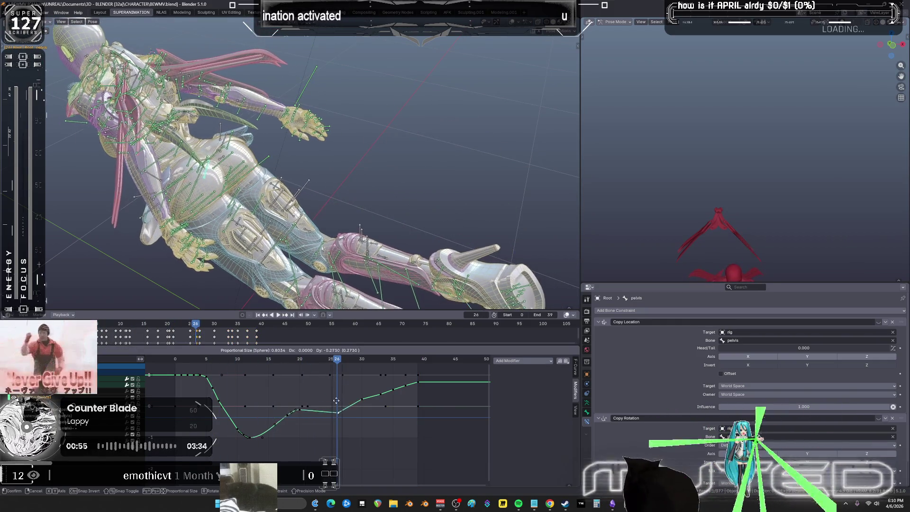
# Step: Swap the visible pelvis curve for a hidden one and raise its frame-26 key
pyautogui.click(265, 432)
pyautogui.press('h')
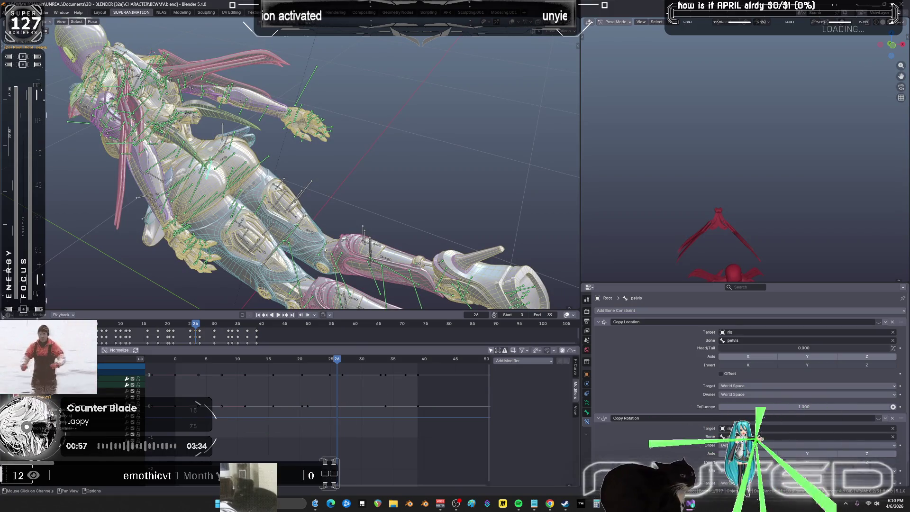
pyautogui.hotkey('alt', 'h')
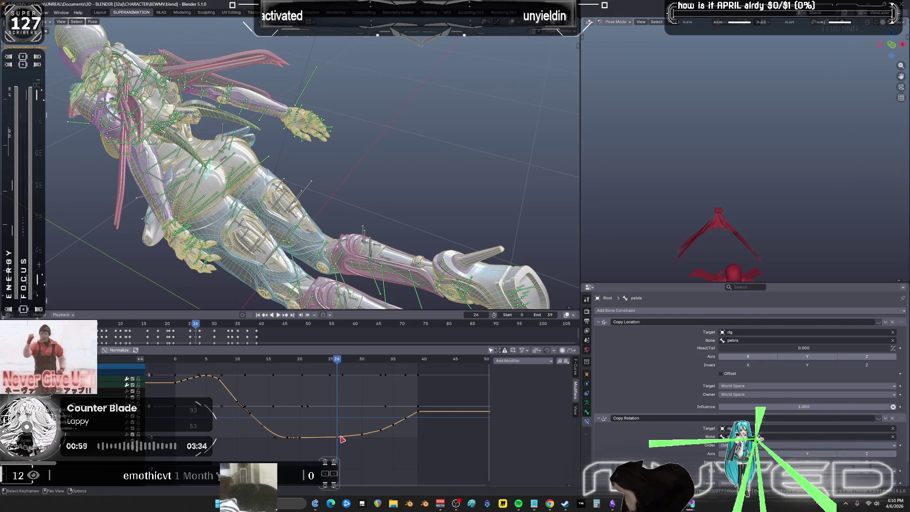
pyautogui.press('g')
pyautogui.press('y')
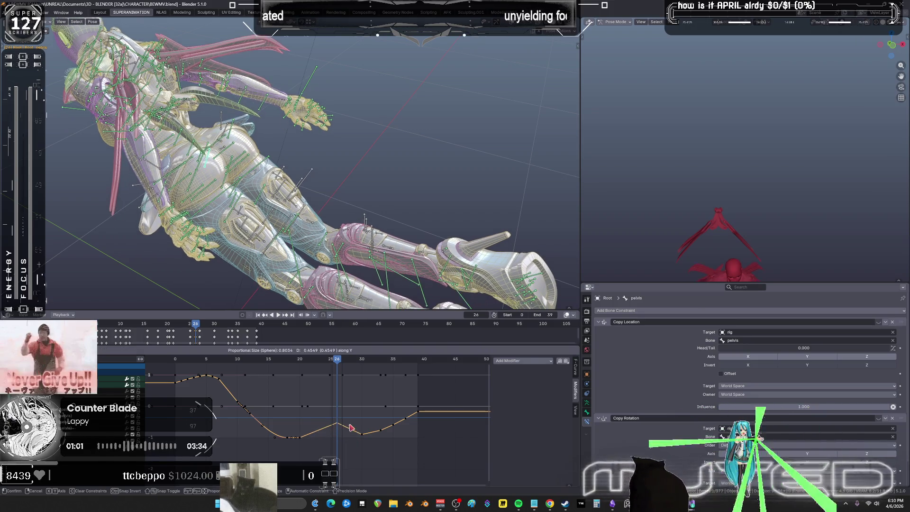
pyautogui.click(352, 429)
pyautogui.click(367, 435)
# Step: Raise the next pelvis key along the curve and preview the result
pyautogui.click(363, 436)
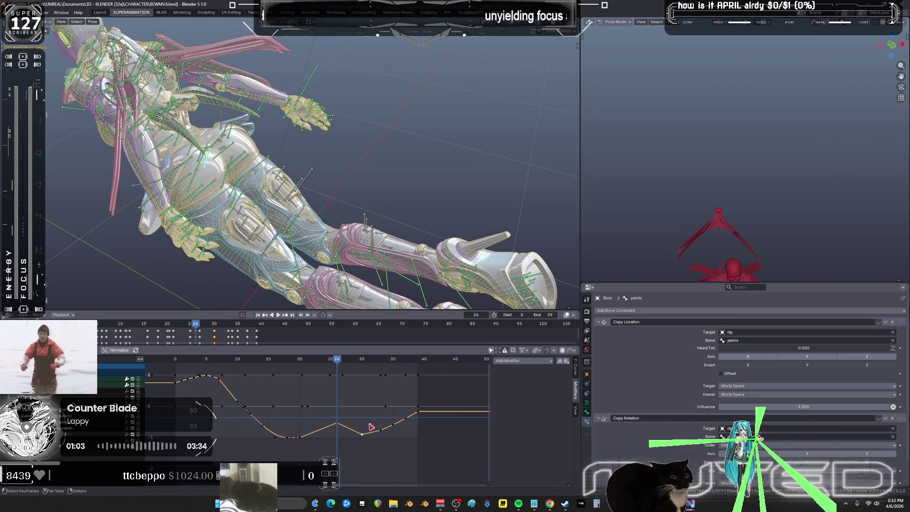
pyautogui.press('g')
pyautogui.press('y')
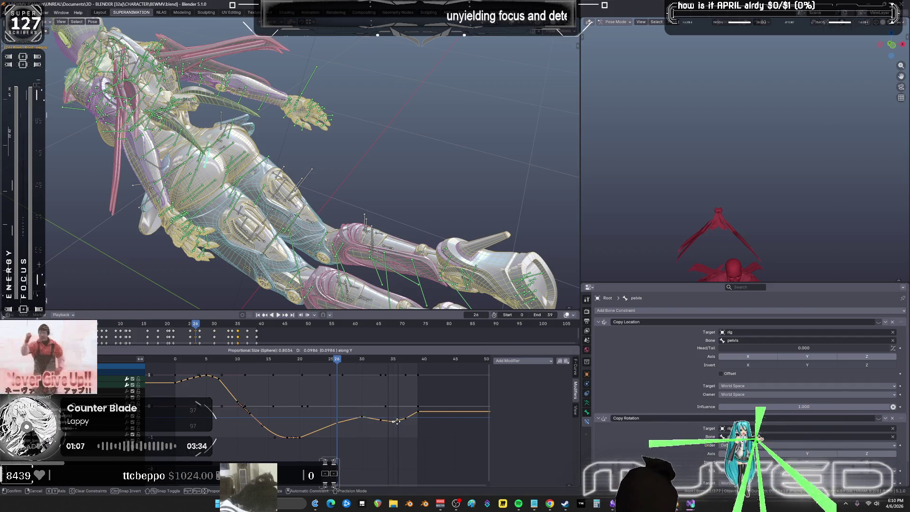
pyautogui.click(376, 390)
pyautogui.press('space')
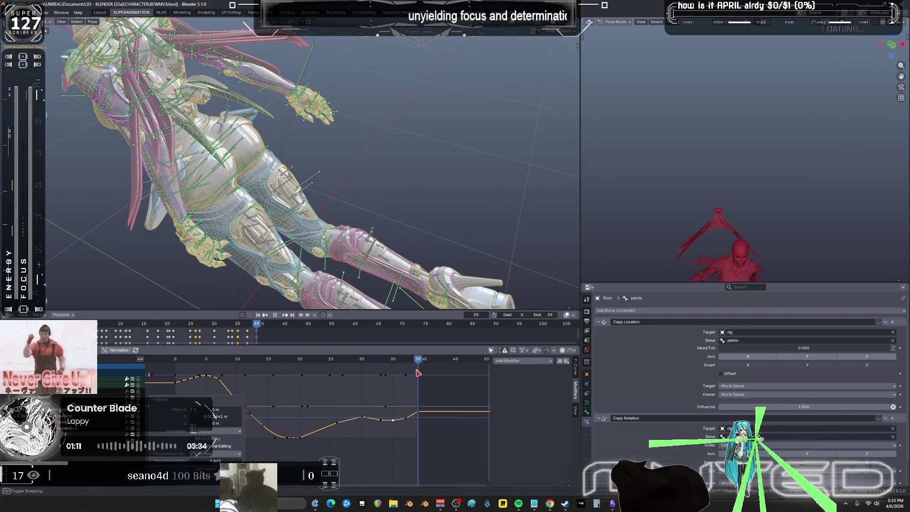
pyautogui.press('space')
# Step: Reveal all pelvis curves, view the character from the front without overlays, and replay
pyautogui.hotkey('alt', 'h')
pyautogui.moveTo(347, 266)
pyautogui.mouseDown(button='middle')
pyautogui.moveTo(334, 223)
pyautogui.moveTo(339, 190)
pyautogui.mouseUp(button='middle')
pyautogui.hotkey('shift', 'alt', 'z')
pyautogui.press('space')
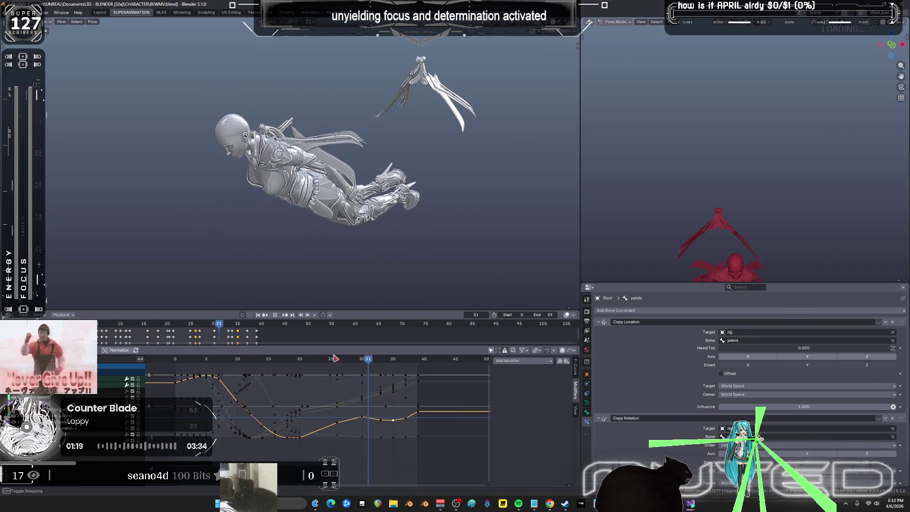
# Step: At frame 10, rotate the pelvis around its local Z axis and key the rotation
pyautogui.moveTo(200, 360); pyautogui.dragTo(237, 360)
pyautogui.press('space')
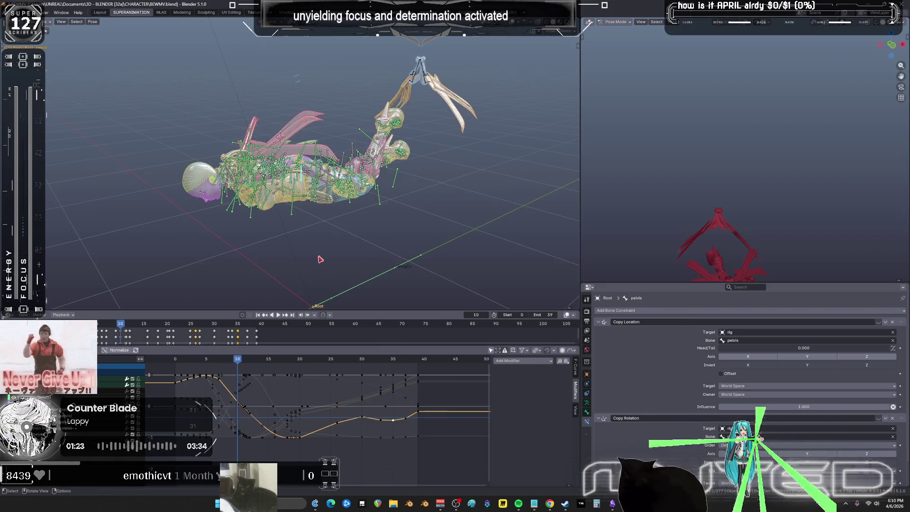
pyautogui.scroll(5, 304, 258)
pyautogui.hotkey('alt', 'a')
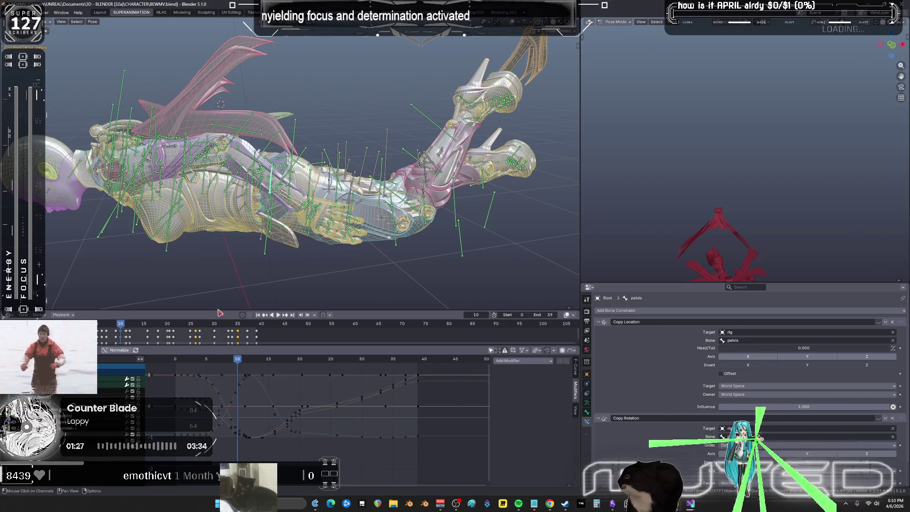
pyautogui.press('r')
pyautogui.press('y')
pyautogui.press('y')
pyautogui.press('z')
pyautogui.press('z')
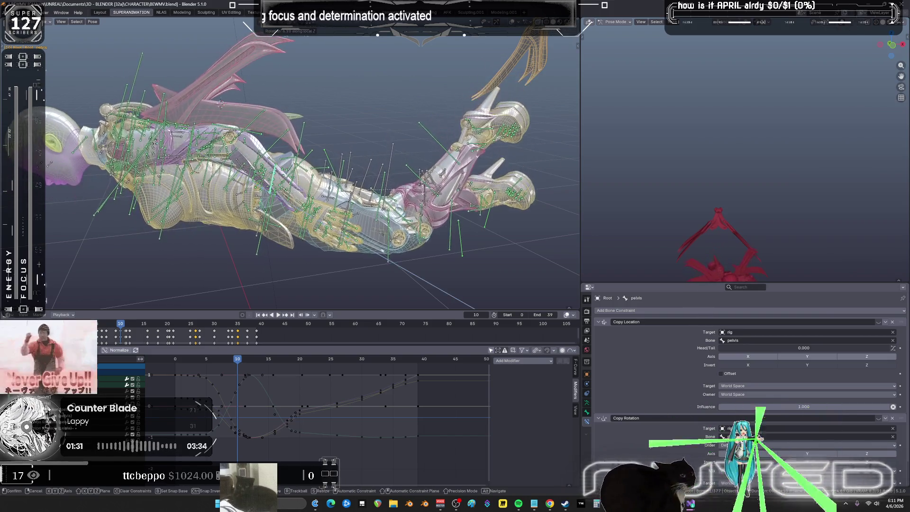
pyautogui.click(425, 194)
pyautogui.press('k')
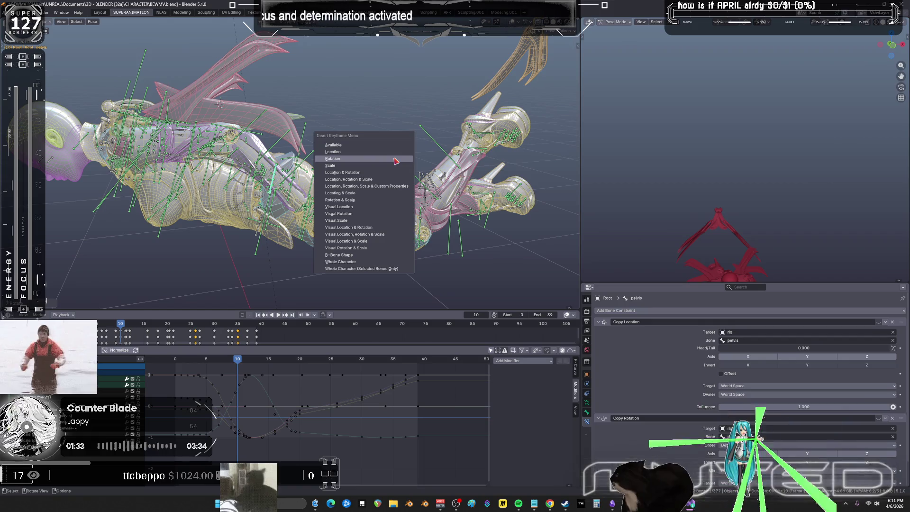
pyautogui.press('Return')
# Step: In the maximized Graph Editor, collapse the keys near frames 8–11 onto frame 10, then replay
pyautogui.hotkey('ctrl', 'space')
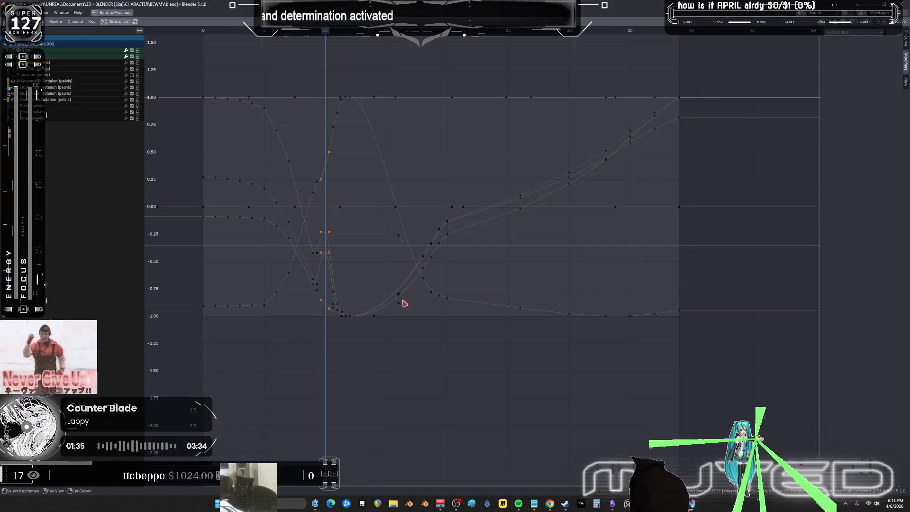
pyautogui.press('Home')
pyautogui.scroll(2, 397, 235)
pyautogui.moveTo(352, 138)
pyautogui.mouseDown()
pyautogui.moveTo(377, 415)
pyautogui.moveTo(368, 138)
pyautogui.moveTo(383, 136)
pyautogui.mouseUp()
pyautogui.moveTo(383, 356); pyautogui.dragTo(335, 355)
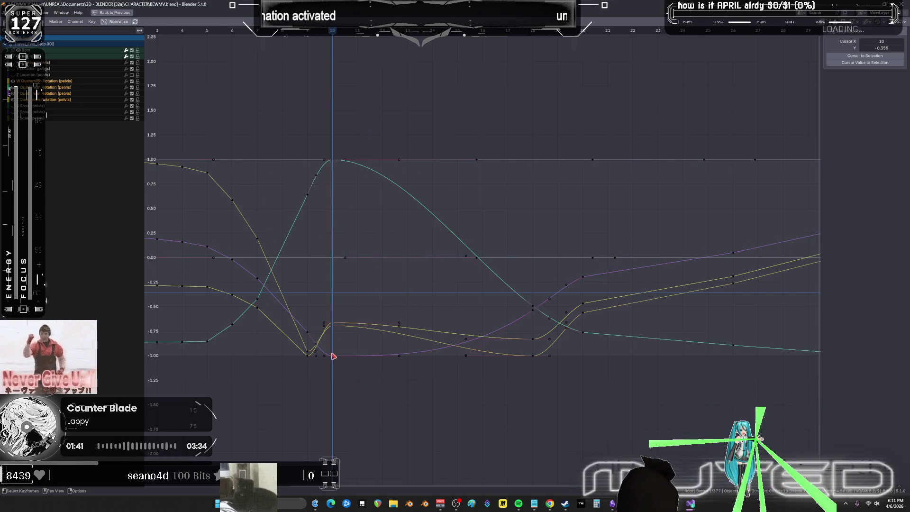
pyautogui.click(303, 347)
pyautogui.moveTo(284, 150)
pyautogui.mouseDown()
pyautogui.moveTo(300, 386)
pyautogui.moveTo(311, 387)
pyautogui.mouseUp()
pyautogui.hotkey('shift', 's')
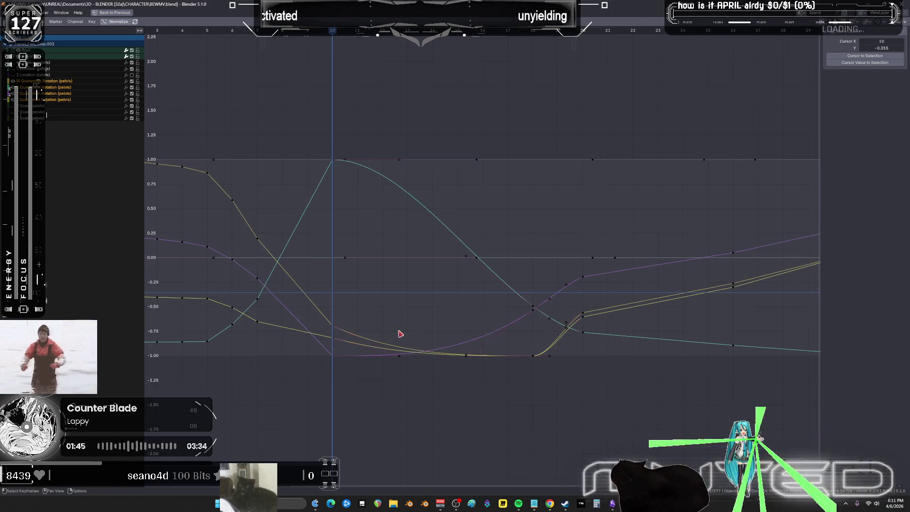
pyautogui.hotkey('ctrl', 'space')
pyautogui.press('space')
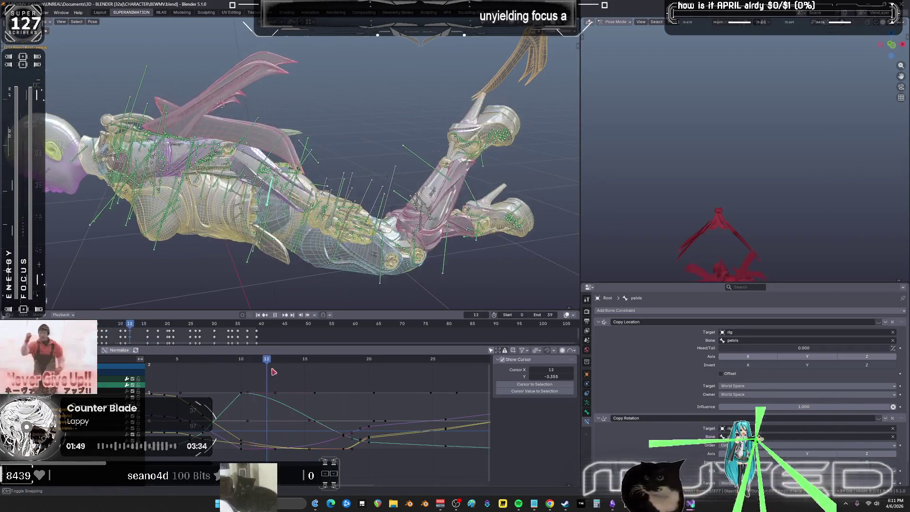
# Step: At frame 15, select spine_04 and move its middle-region keys in the maximized Graph Editor
pyautogui.hotkey('shift', 'ctrl', 'space')
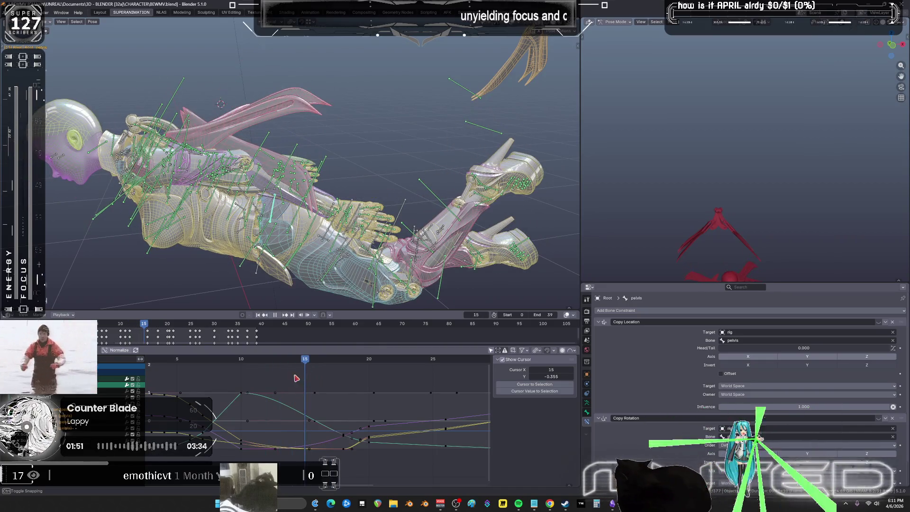
pyautogui.moveTo(309, 362); pyautogui.dragTo(306, 360)
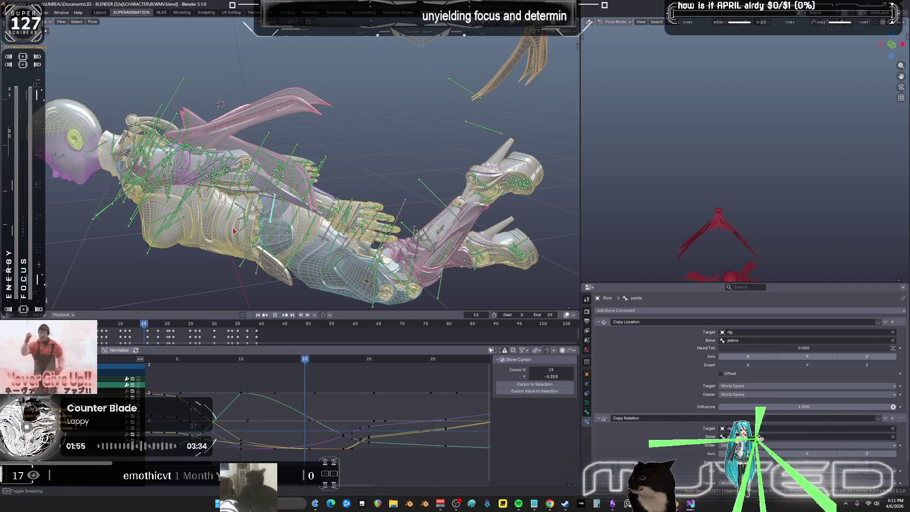
pyautogui.keyDown('shift'); pyautogui.click(208, 206); pyautogui.keyUp('shift')
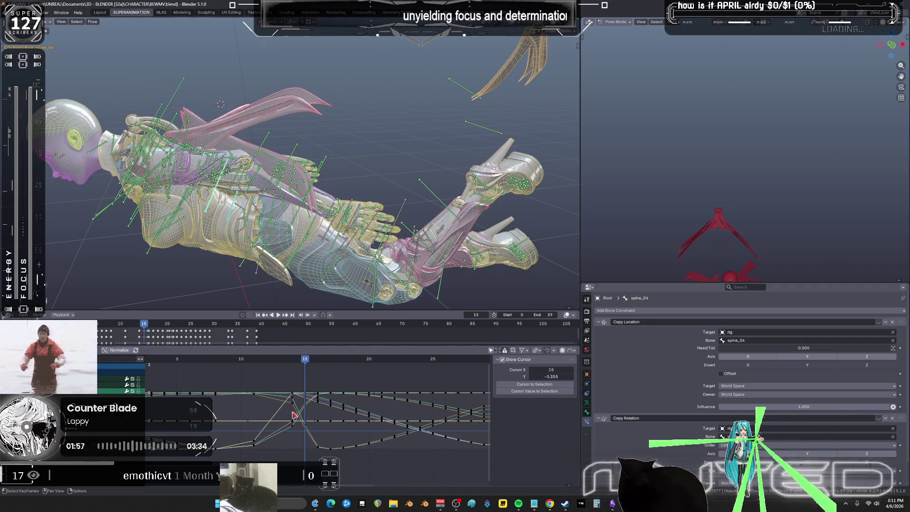
pyautogui.hotkey('ctrl', 'space')
pyautogui.moveTo(278, 91); pyautogui.dragTo(513, 401)
pyautogui.press('g')
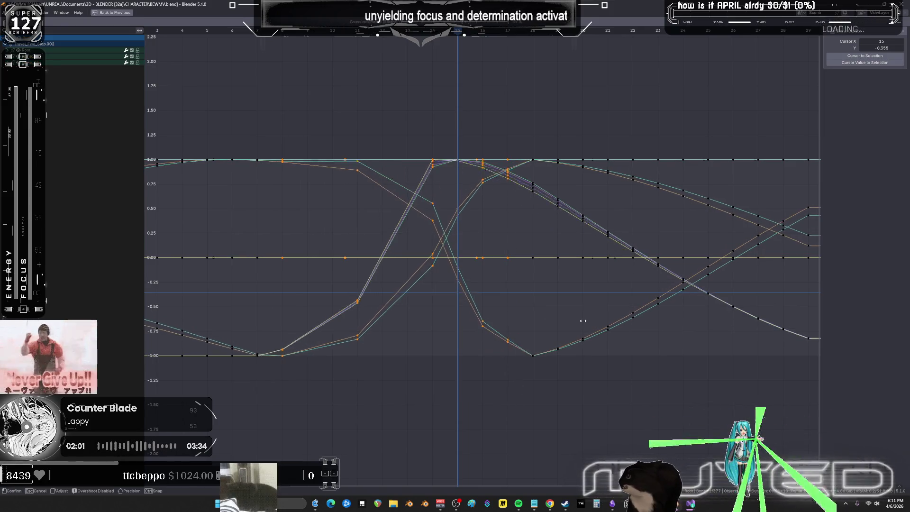
pyautogui.click(670, 346)
pyautogui.hotkey('ctrl', 'space')
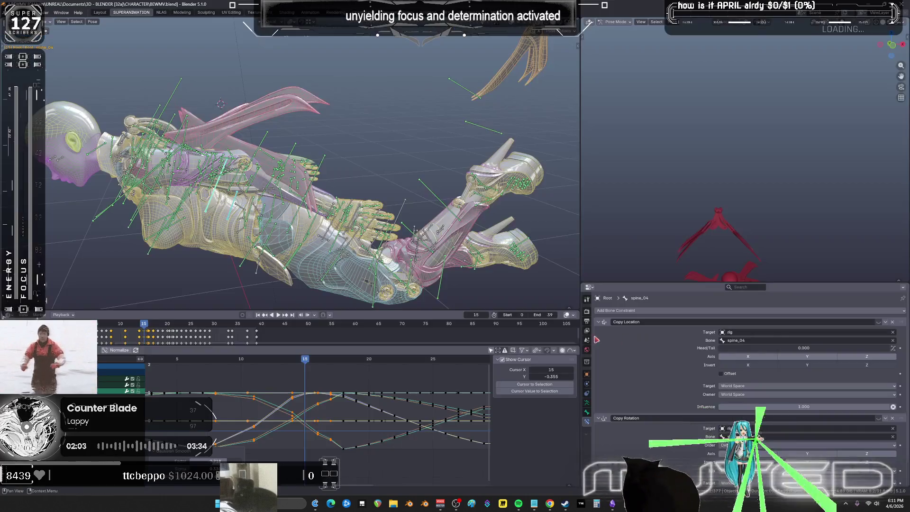
# Step: Apply Gaussian Smooth to spine_04's selected curves and review the playback
pyautogui.hotkey('alt', 'o')
pyautogui.click(370, 371)
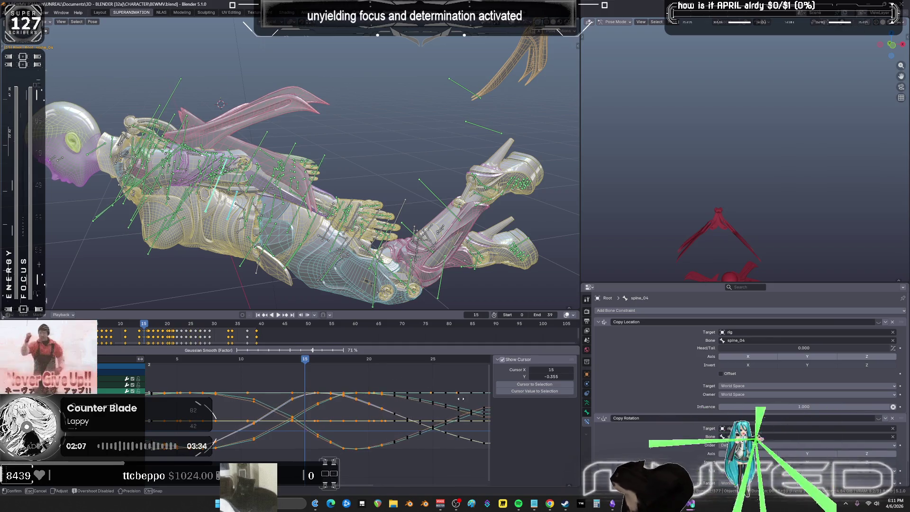
pyautogui.click(356, 366)
pyautogui.press('space')
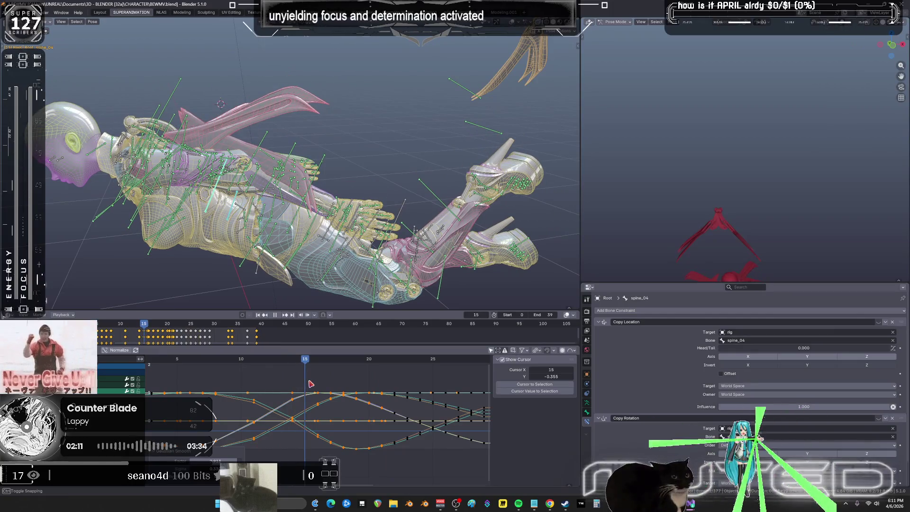
pyautogui.press('space')
pyautogui.moveTo(203, 204)
pyautogui.mouseDown(button='middle')
pyautogui.moveTo(283, 209)
pyautogui.moveTo(215, 183)
pyautogui.moveTo(204, 191)
pyautogui.moveTo(237, 199)
pyautogui.mouseUp(button='middle')
# Step: Step through neck_02, head, oppaicenter, clavicles, neck_01 and spine_05, ending with spine_04 selected
pyautogui.scroll(3, 214, 183)
pyautogui.click(162, 150)
pyautogui.click(236, 167)
pyautogui.moveTo(235, 166)
pyautogui.mouseDown(button='middle')
pyautogui.moveTo(248, 177)
pyautogui.moveTo(237, 162)
pyautogui.mouseUp(button='middle')
pyautogui.moveTo(308, 228)
pyautogui.mouseDown(button='middle')
pyautogui.moveTo(293, 208)
pyautogui.moveTo(290, 180)
pyautogui.moveTo(344, 177)
pyautogui.moveTo(336, 195)
pyautogui.moveTo(341, 174)
pyautogui.mouseUp(button='middle')
pyautogui.click(341, 162)
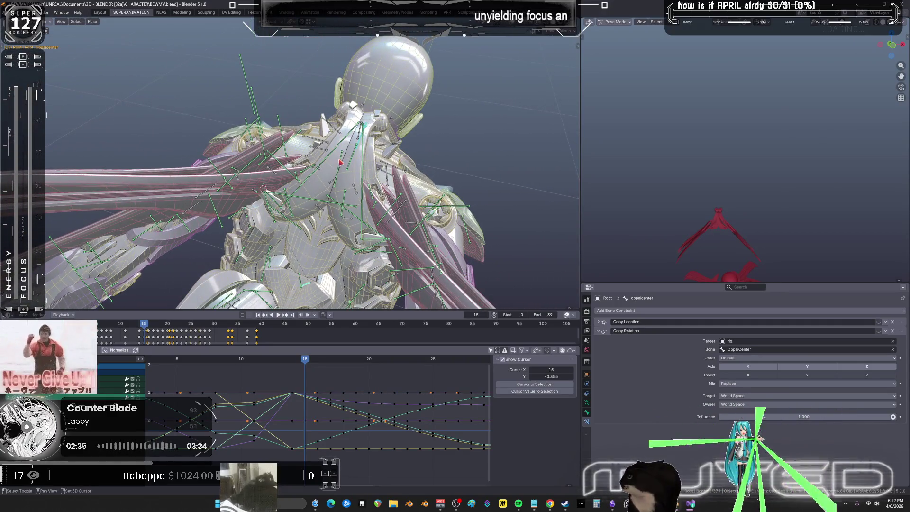
pyautogui.click(342, 163)
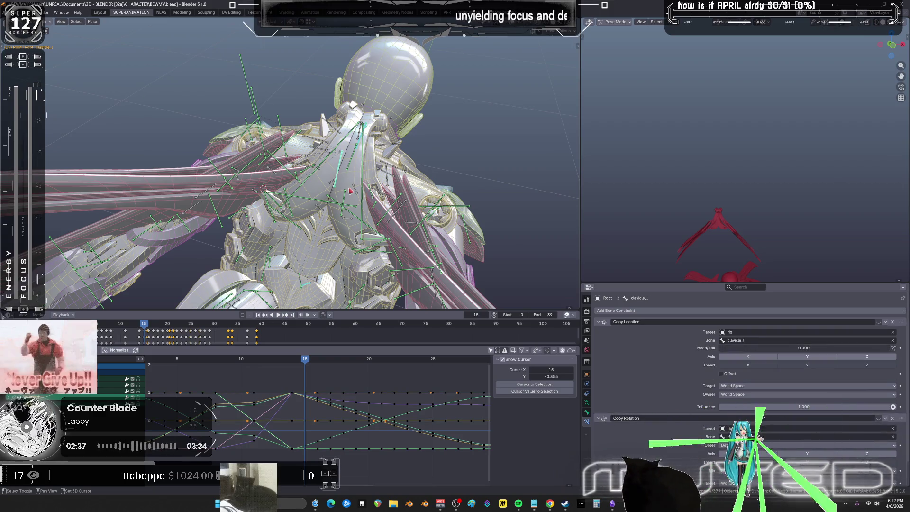
pyautogui.click(351, 166)
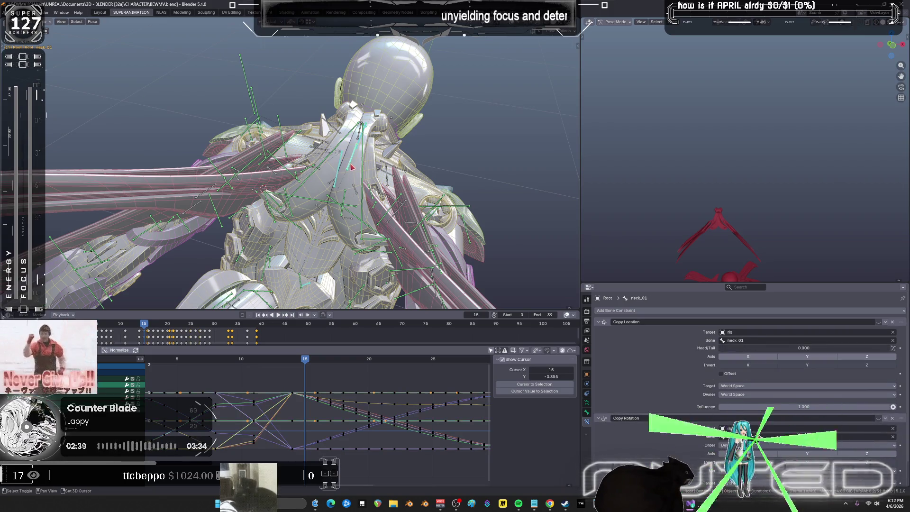
pyautogui.click(346, 198)
pyautogui.moveTo(347, 199)
pyautogui.mouseDown(button='middle')
pyautogui.moveTo(377, 147)
pyautogui.moveTo(335, 171)
pyautogui.mouseUp(button='middle')
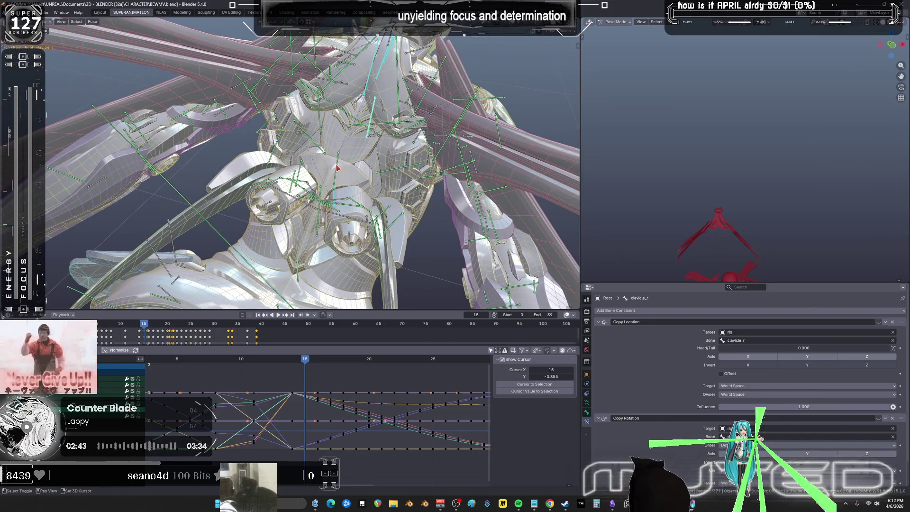
pyautogui.click(351, 204)
pyautogui.moveTo(327, 219); pyautogui.dragTo(327, 195, button='middle')
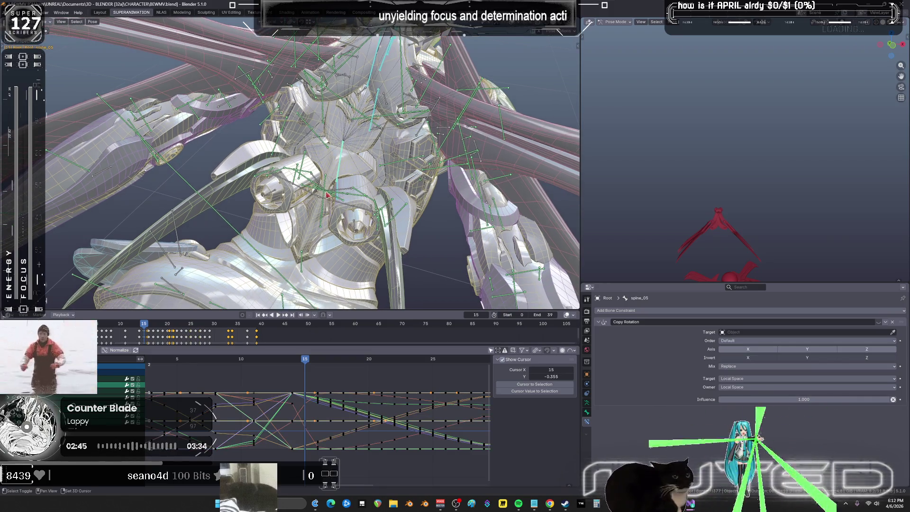
pyautogui.click(328, 217)
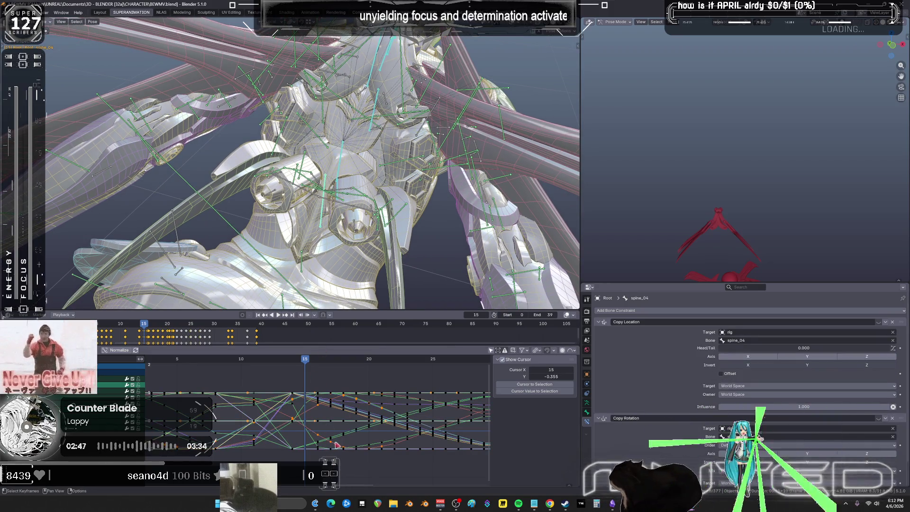
# Step: Box-select a block of spine_04 keys, Gaussian-smooth them, and hide the bone overlays
pyautogui.moveTo(340, 449); pyautogui.dragTo(249, 390)
pyautogui.hotkey('shift', 'alt', 'd')
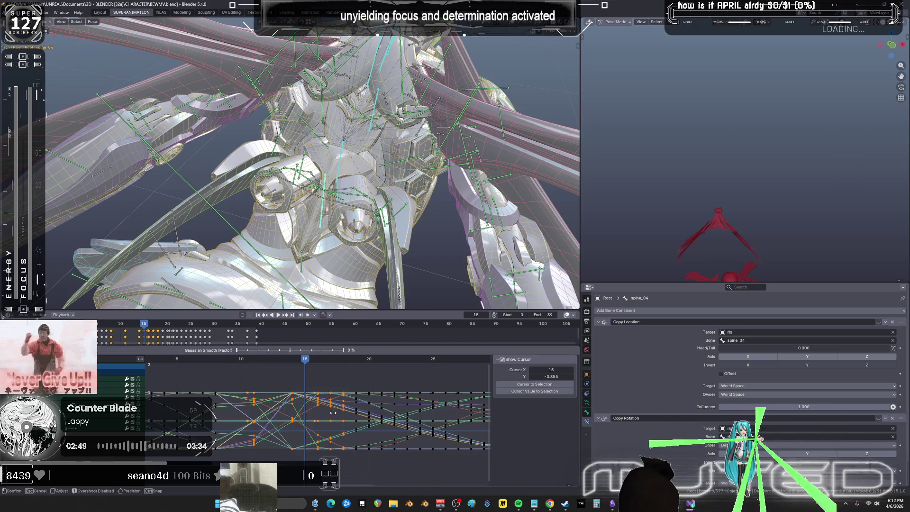
pyautogui.click(384, 410)
pyautogui.scroll(-2, 380, 409)
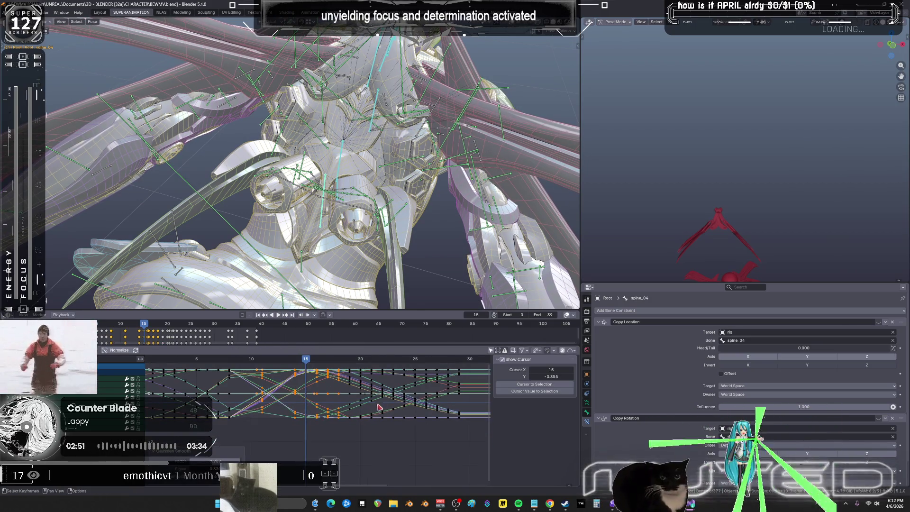
pyautogui.hotkey('alt', 'o')
pyautogui.click(411, 414)
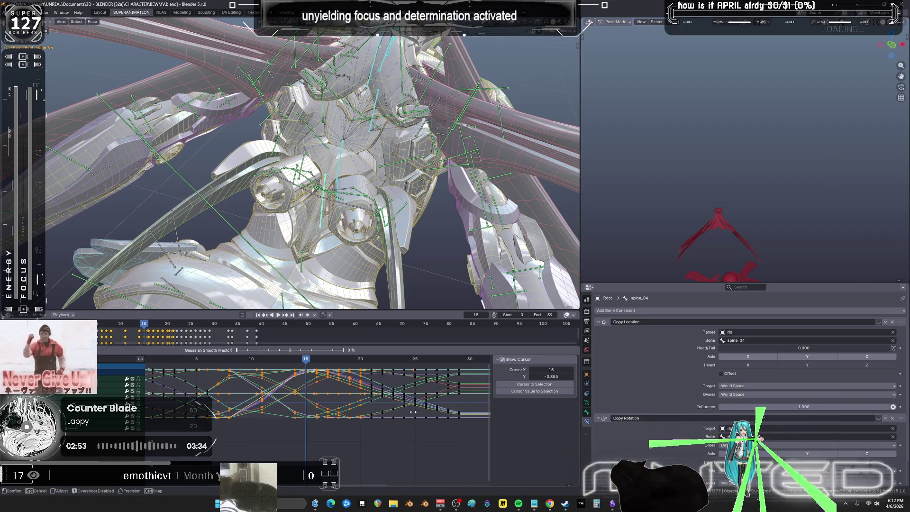
pyautogui.click(440, 393)
pyautogui.moveTo(360, 199); pyautogui.dragTo(339, 183, button='middle')
pyautogui.hotkey('shift', 'alt', 'z')
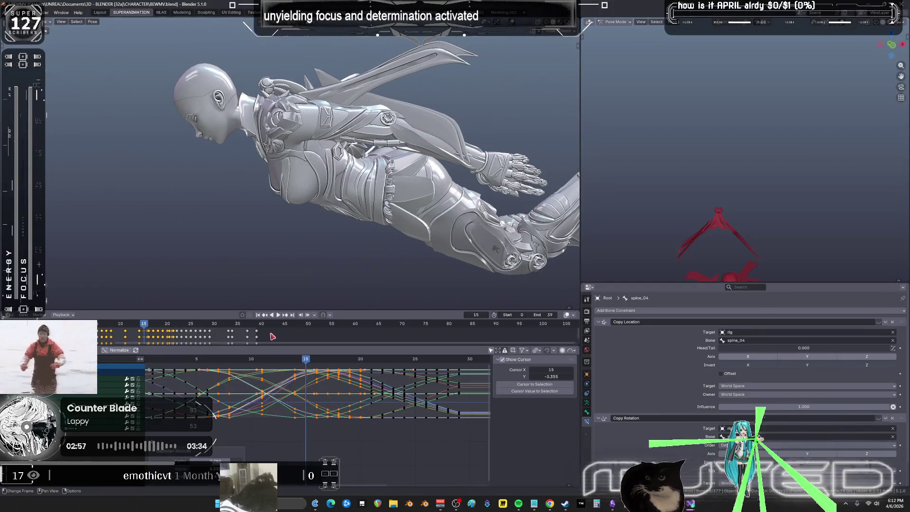
# Step: Play the smoothed skydive, scrub back toward frame 15, and show bone and wireframe overlays again
pyautogui.press('space')
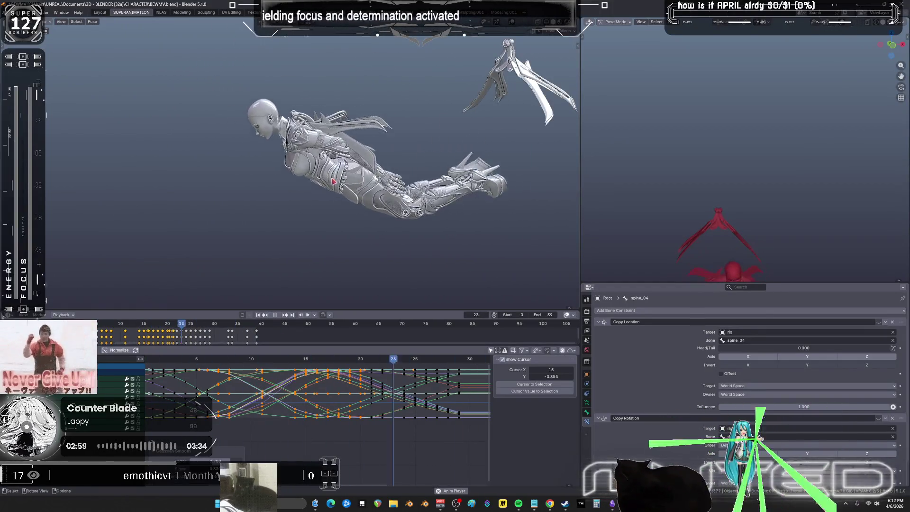
pyautogui.moveTo(262, 361)
pyautogui.mouseDown()
pyautogui.moveTo(250, 363)
pyautogui.moveTo(360, 362)
pyautogui.moveTo(349, 360)
pyautogui.mouseUp()
pyautogui.hotkey('shift', 'alt', 'z')
pyautogui.moveTo(363, 224)
pyautogui.keyDown('ctrl'); pyautogui.mouseDown(button='middle')
pyautogui.moveTo(373, 190)
pyautogui.moveTo(360, 176)
pyautogui.mouseUp(button='middle'); pyautogui.keyUp('ctrl')
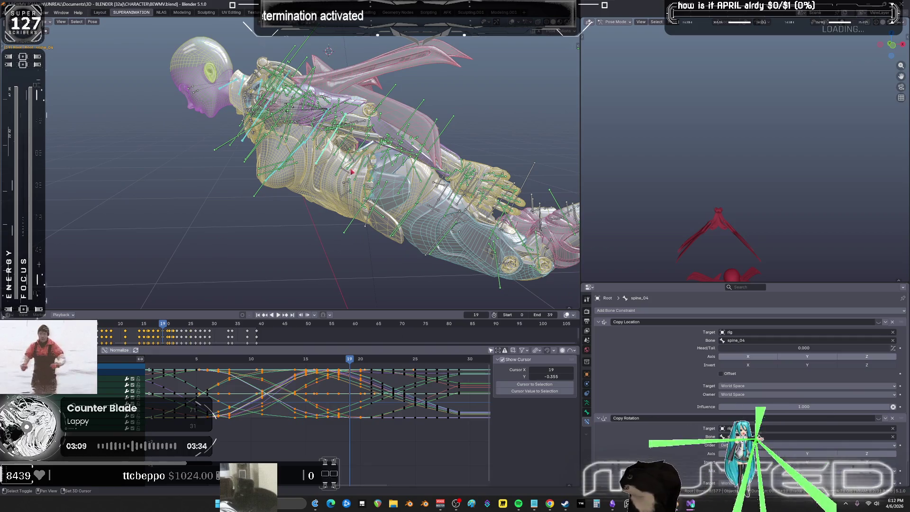
# Step: Apply a Gaussian smooth to the box-selected spine_03 keyframes
pyautogui.hotkey('ctrl', 'space')
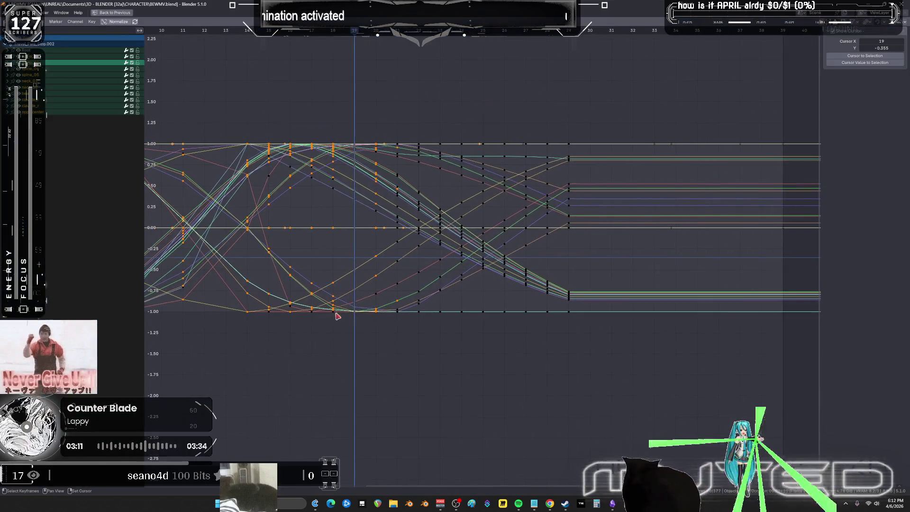
pyautogui.moveTo(449, 305); pyautogui.dragTo(250, 113)
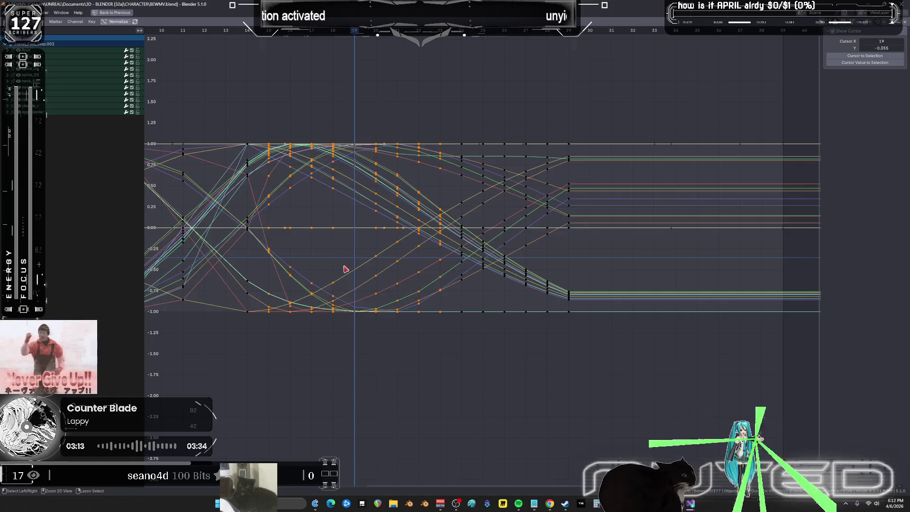
pyautogui.hotkey('ctrl', 'space')
pyautogui.hotkey('alt', 'o')
pyautogui.click(337, 416)
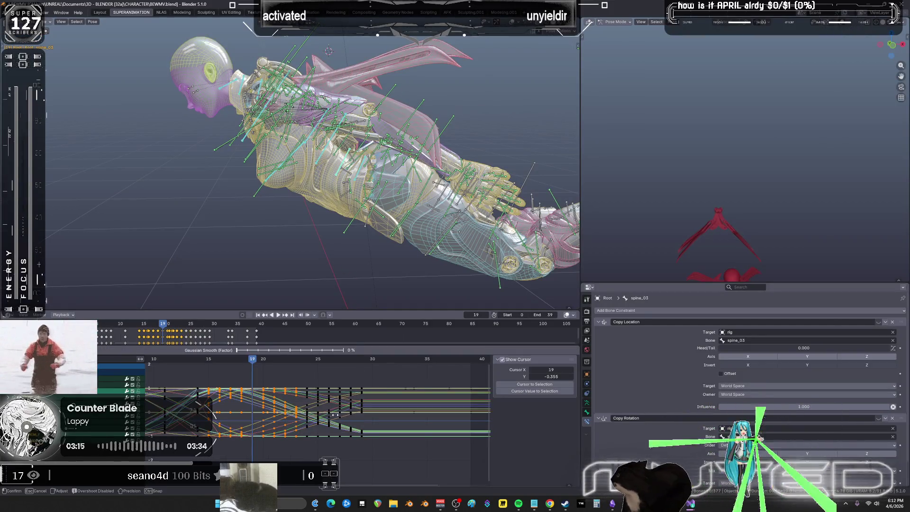
pyautogui.click(464, 416)
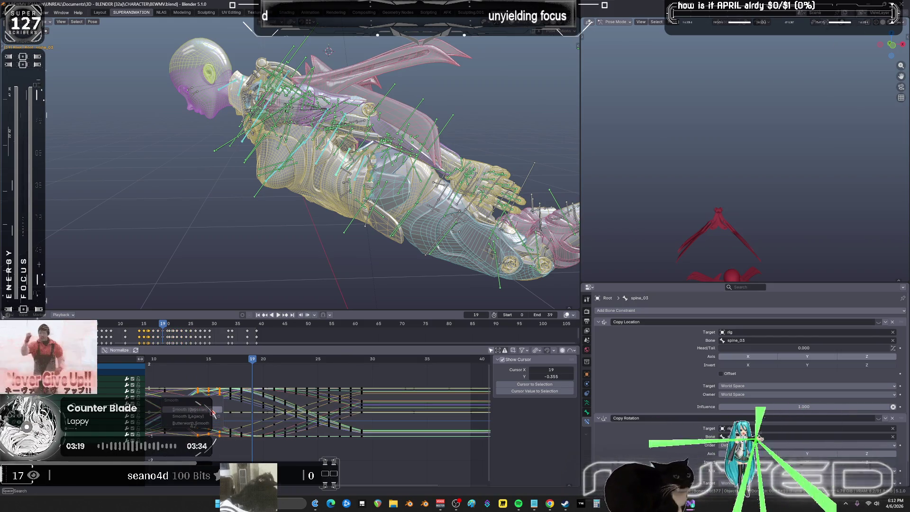
# Step: Run a second Gaussian smoothing pass on the spine_03 keys and play the result
pyautogui.hotkey('shift', 'r')
pyautogui.click(238, 384)
pyautogui.press('space')
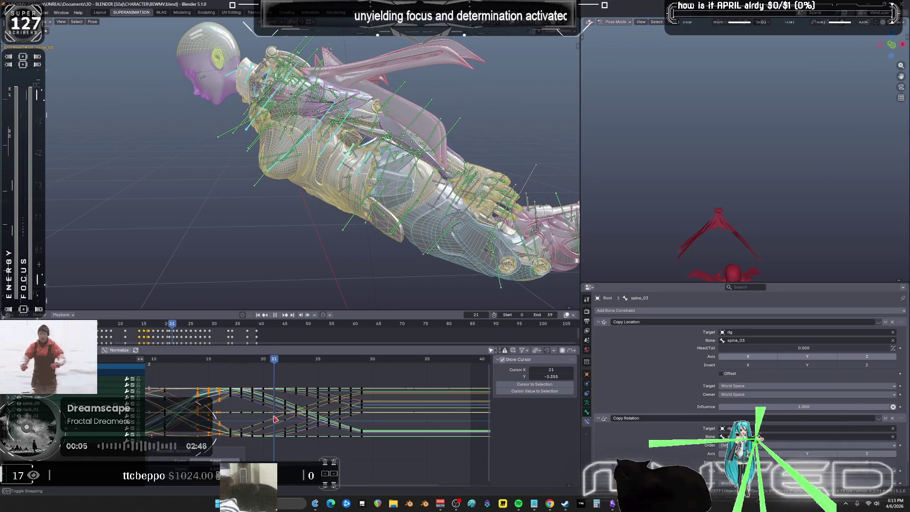
# Step: Select the pelvis bone and slide a group of its keyframes about 4 frames later
pyautogui.click(374, 178)
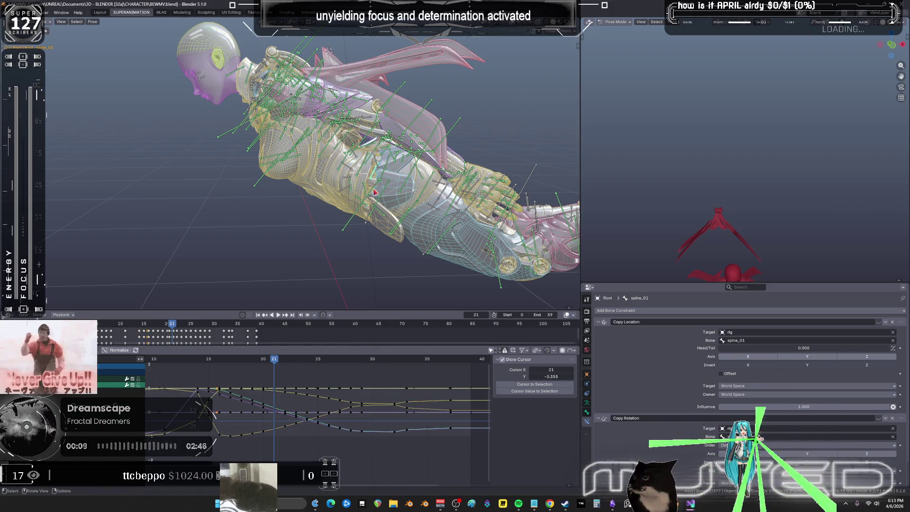
pyautogui.click(383, 179)
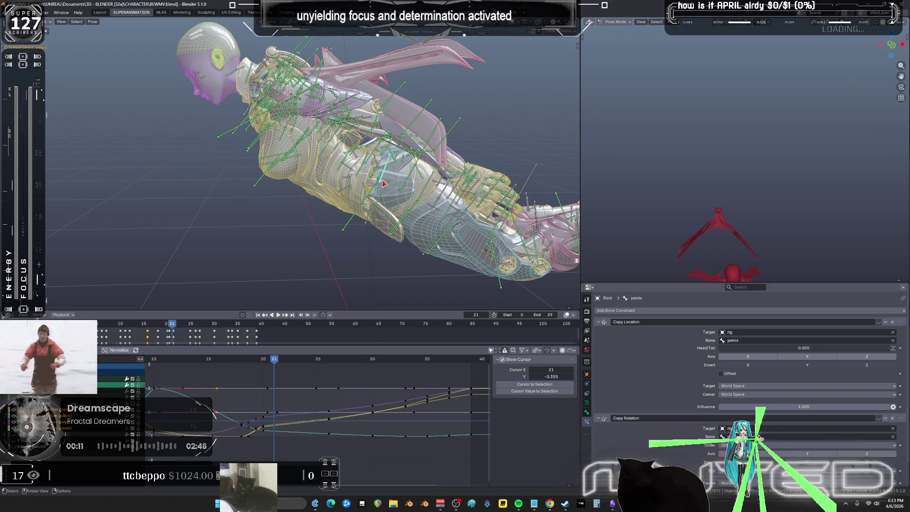
pyautogui.hotkey('ctrl', 'space')
pyautogui.moveTo(393, 322)
pyautogui.mouseDown()
pyautogui.moveTo(374, 242)
pyautogui.moveTo(415, 242)
pyautogui.mouseUp()
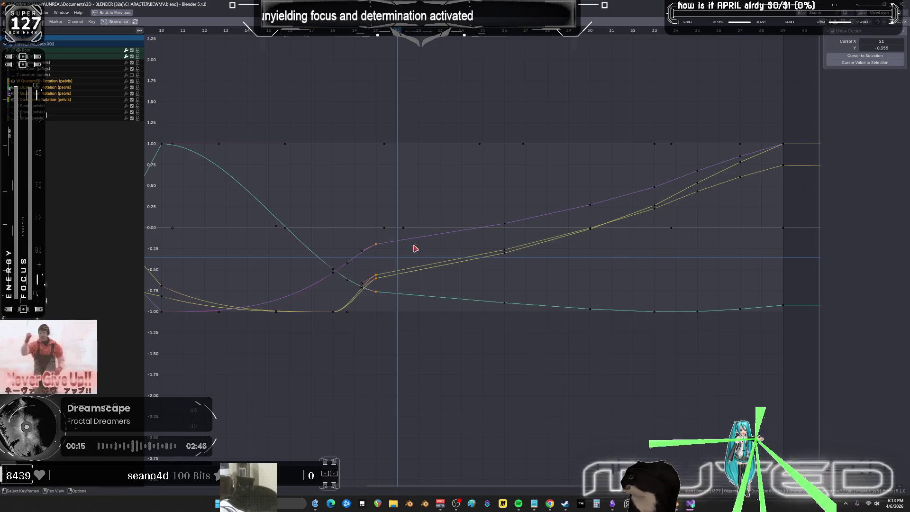
pyautogui.press('g')
pyautogui.press('x')
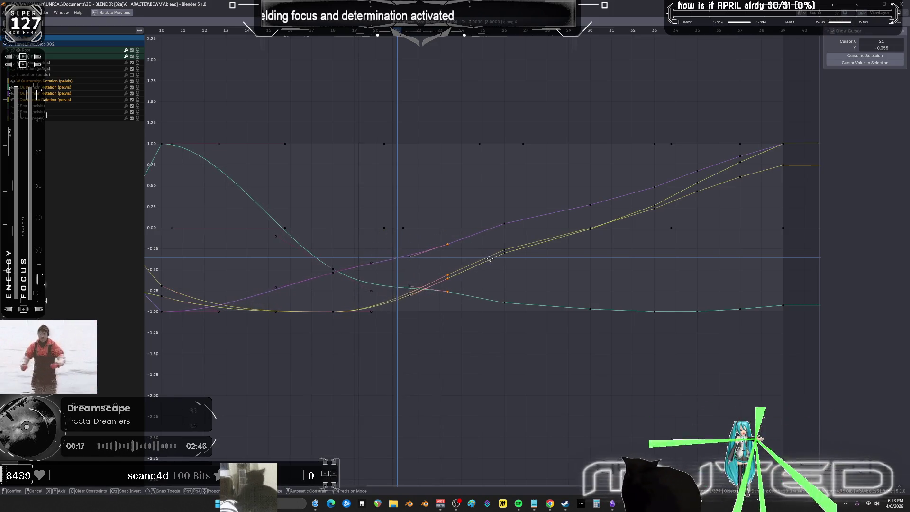
pyautogui.click(496, 261)
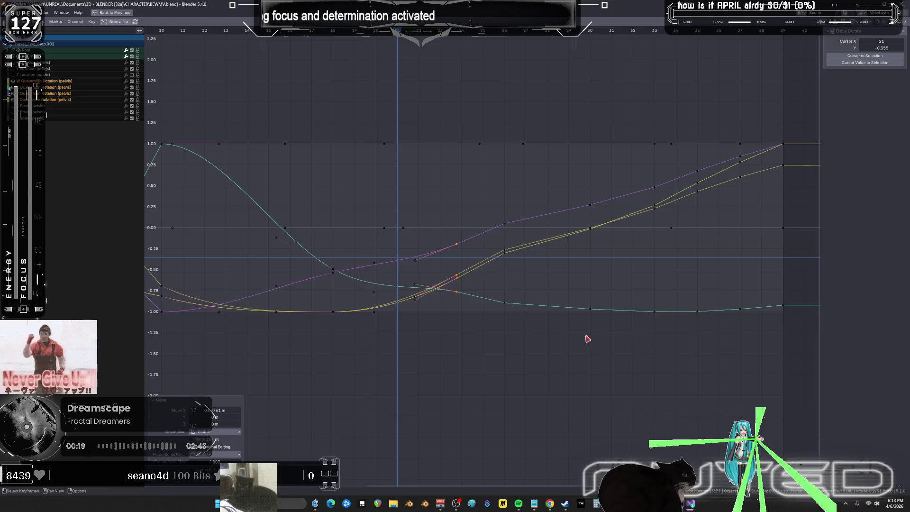
# Step: Smooth most of the pelvis keyframes to ease the kink near frame 17, then play back
pyautogui.scroll(-1, 602, 329)
pyautogui.moveTo(638, 330)
pyautogui.mouseDown()
pyautogui.moveTo(372, 165)
pyautogui.moveTo(332, 152)
pyautogui.mouseUp()
pyautogui.hotkey('alt', 'd')
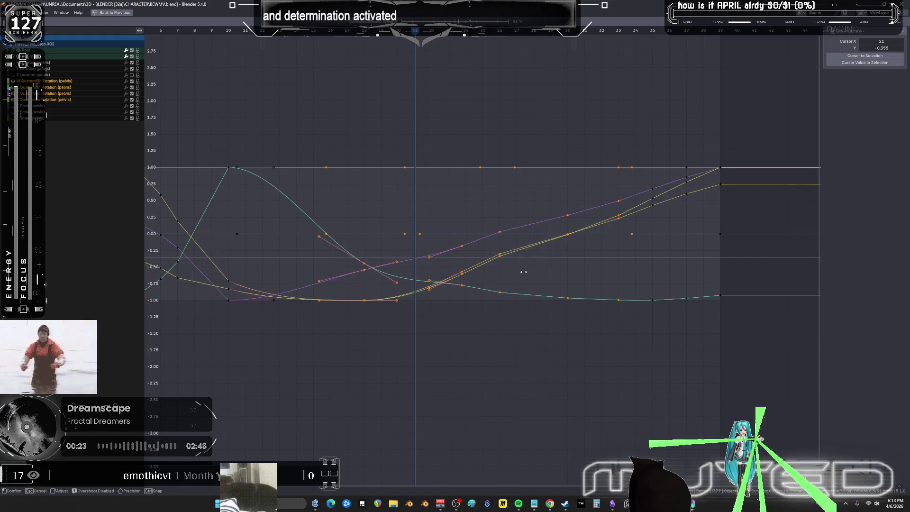
pyautogui.click(539, 278)
pyautogui.hotkey('ctrl', 'space')
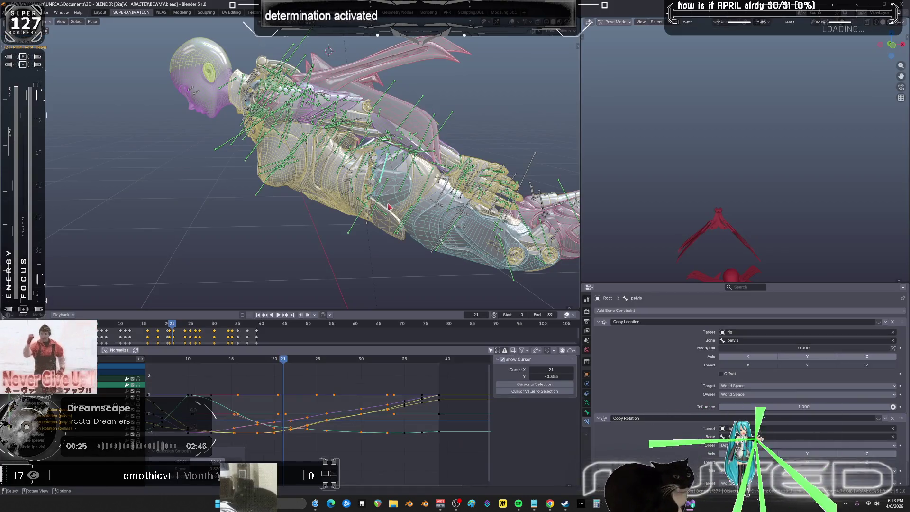
pyautogui.click(279, 316)
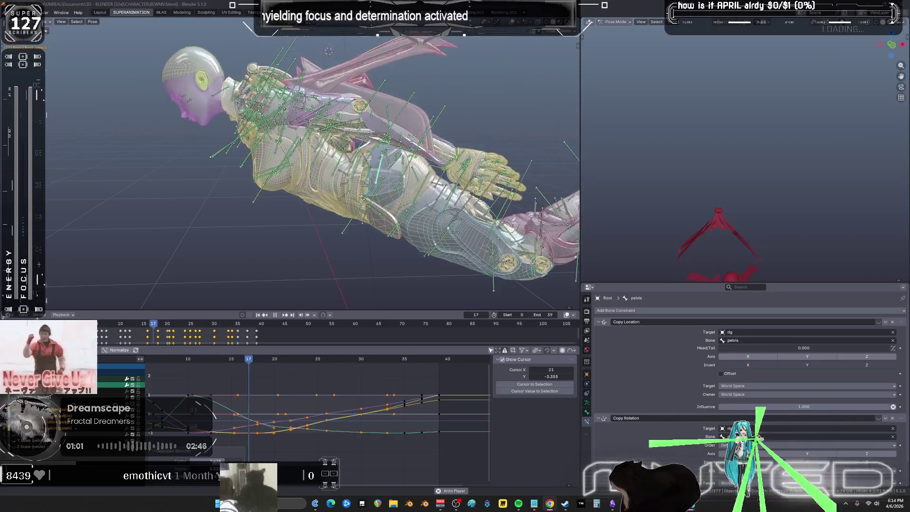
# Step: Review the animation with overlays hidden from both views to the end frame, then return to Object Mode
pyautogui.hotkey('shift', 'alt', 'z')
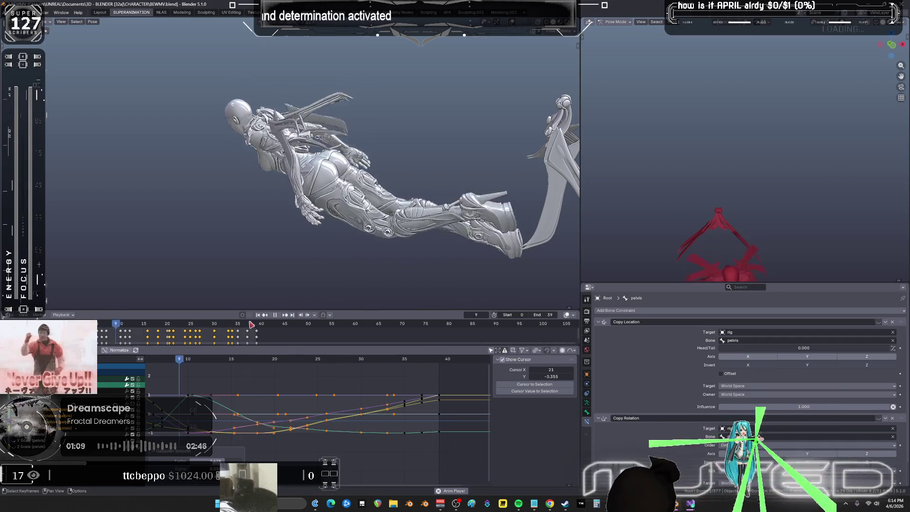
pyautogui.moveTo(340, 360); pyautogui.dragTo(346, 360)
pyautogui.moveTo(346, 231); pyautogui.dragTo(365, 206, button='middle')
pyautogui.moveTo(714, 218); pyautogui.dragTo(555, 172, button='middle')
pyautogui.moveTo(345, 374)
pyautogui.mouseDown()
pyautogui.moveTo(461, 368)
pyautogui.moveTo(439, 370)
pyautogui.mouseUp()
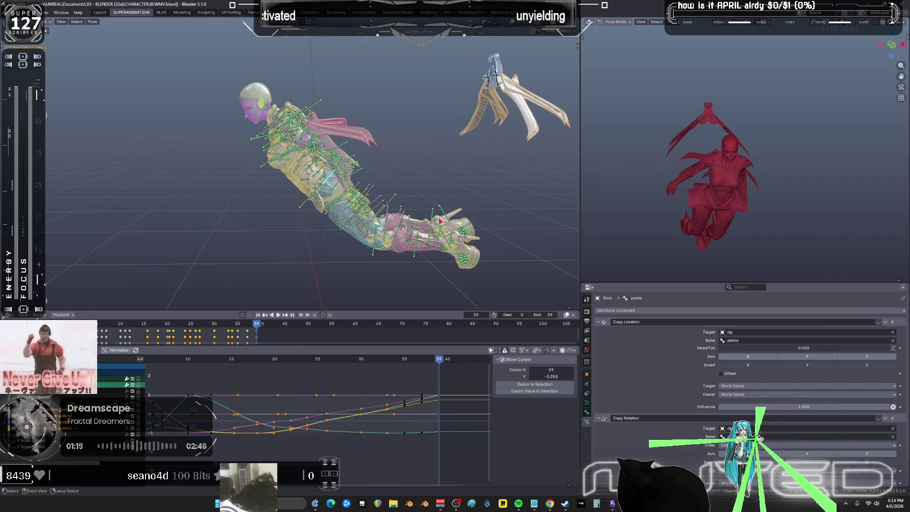
pyautogui.hotkey('ctrl', 'Tab')
# Step: In the NLA workspace, exit tweak mode and solo ForwardBoost->Idle, then Forward->Idle
pyautogui.click(160, 13)
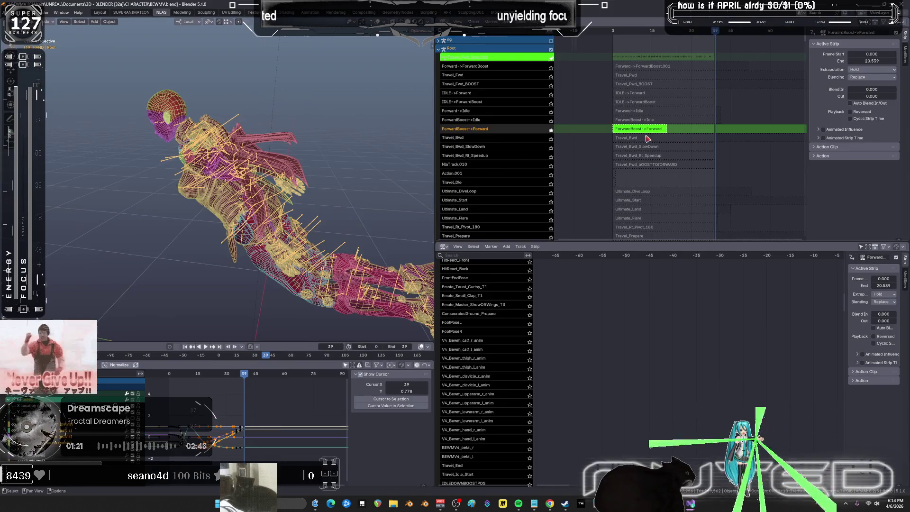
pyautogui.press('Tab')
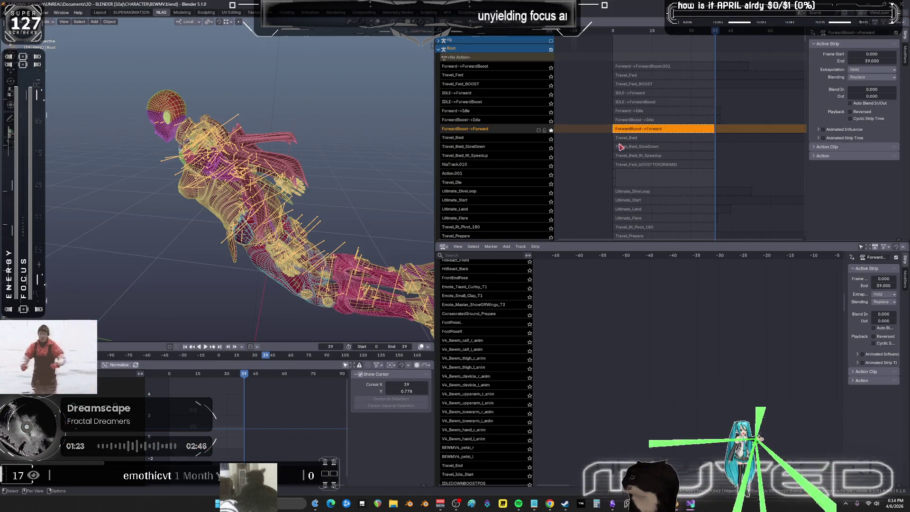
pyautogui.click(551, 121)
pyautogui.press('space')
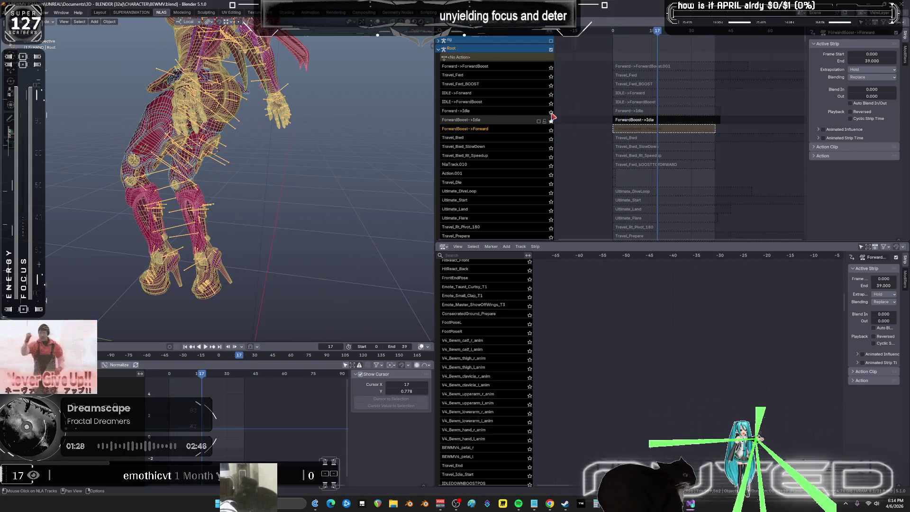
pyautogui.click(551, 113)
pyautogui.click(627, 114)
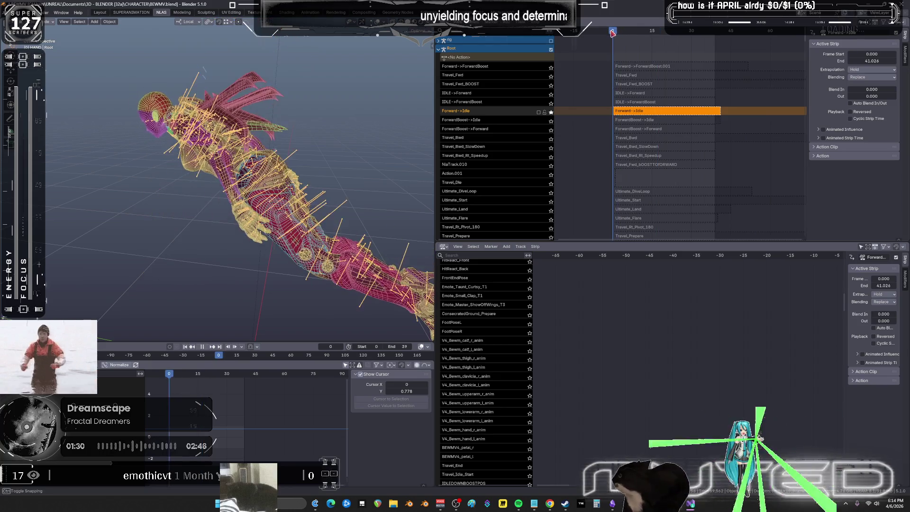
# Step: Solo IDLE->ForwardBoost, IDLE->Forward, then Travel_Fwd_BOOST, scrubbing through and stopping playback
pyautogui.click(550, 104)
pyautogui.moveTo(646, 34)
pyautogui.mouseDown()
pyautogui.moveTo(616, 36)
pyautogui.moveTo(631, 37)
pyautogui.mouseUp()
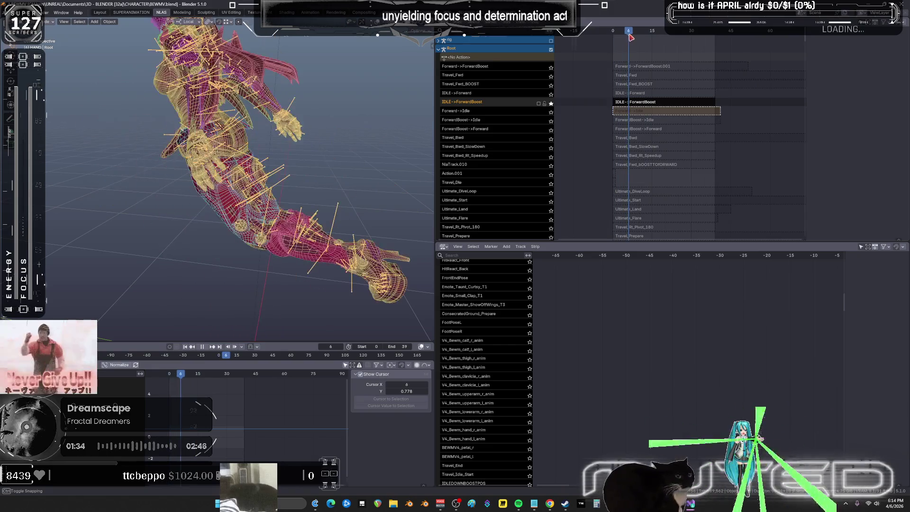
pyautogui.click(551, 93)
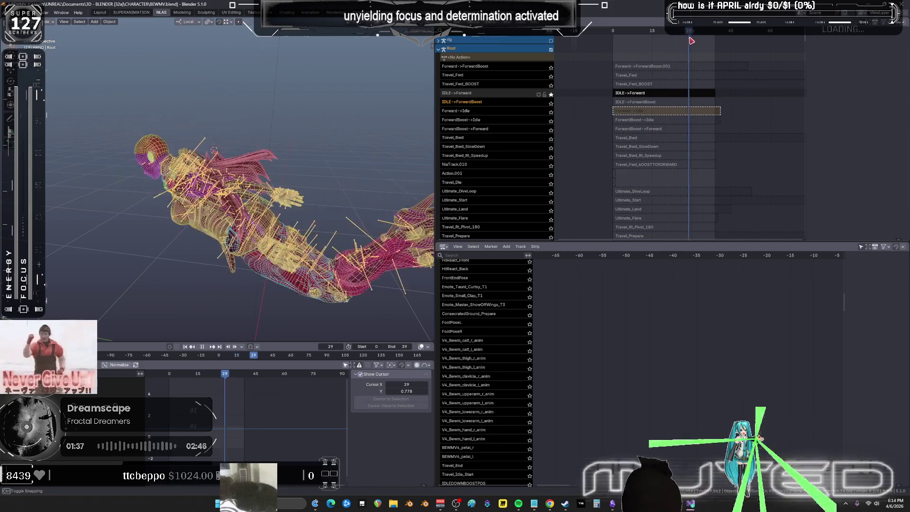
pyautogui.click(551, 85)
pyautogui.moveTo(615, 33); pyautogui.dragTo(711, 36)
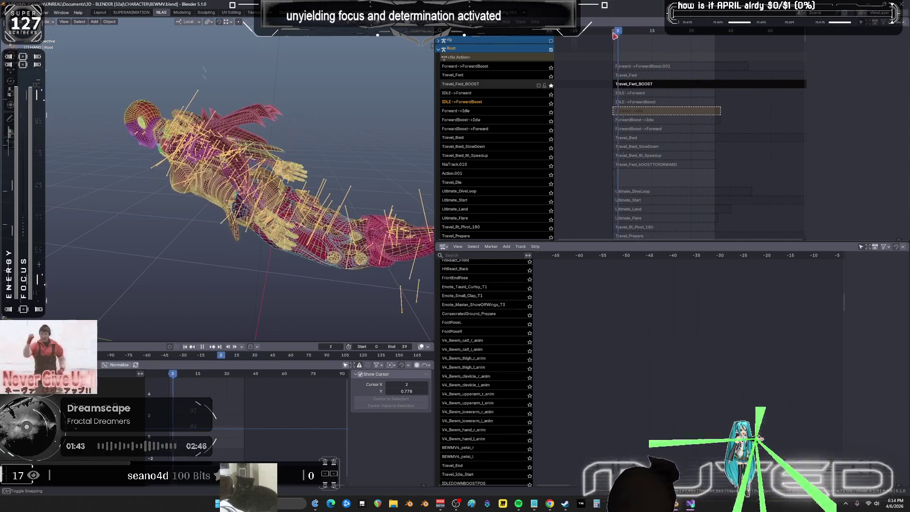
pyautogui.press('space')
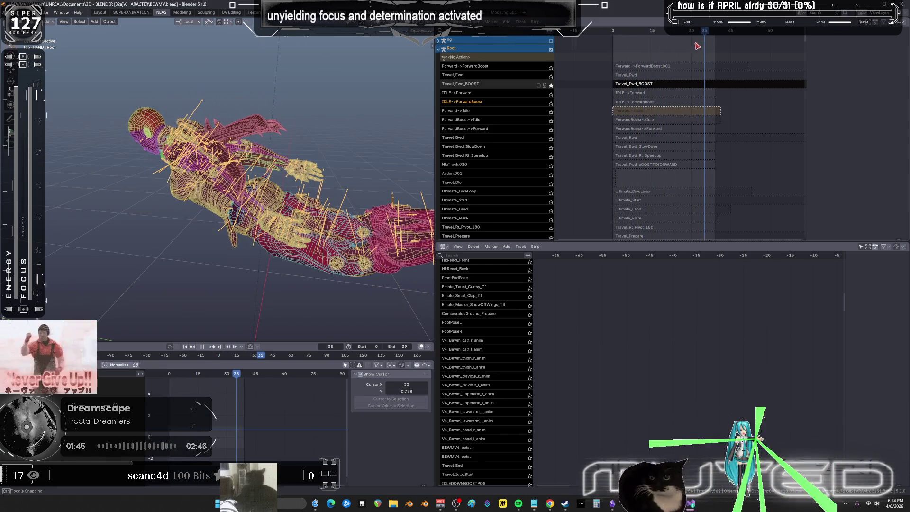